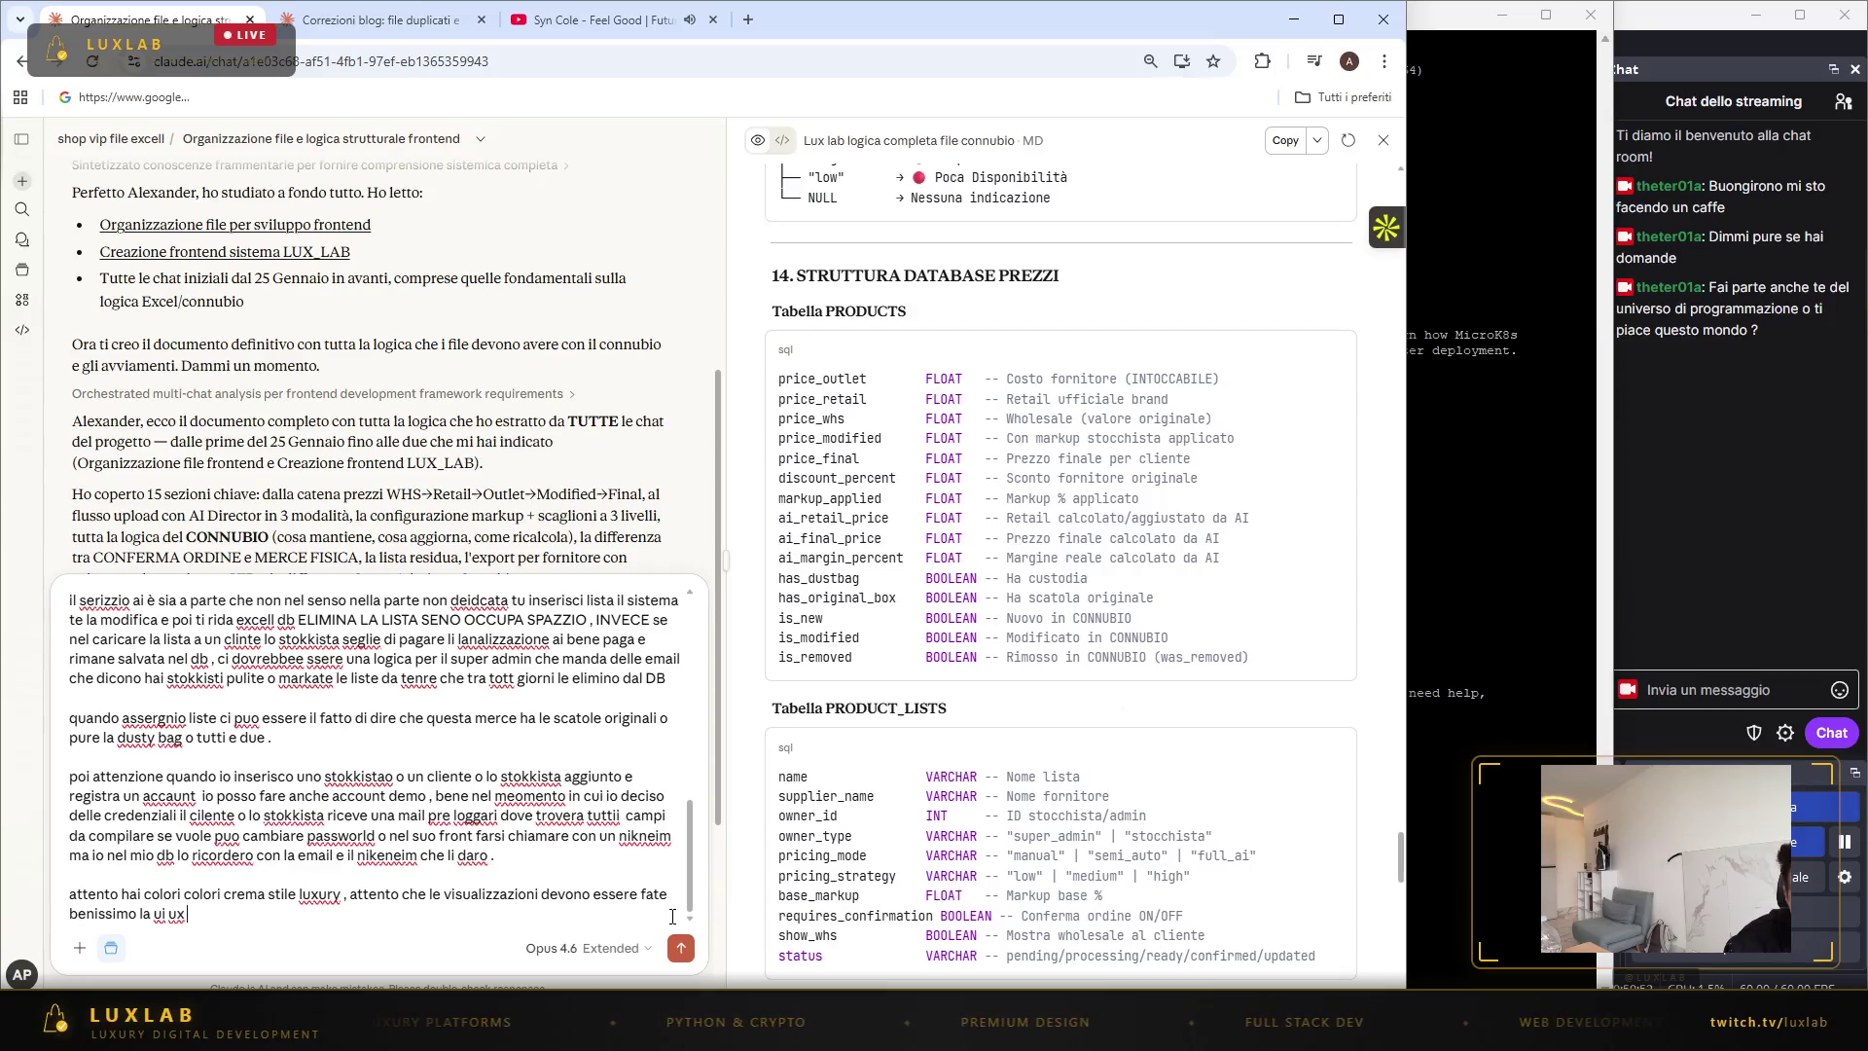
Step: Finish the Italian draft asking to show the Excel file's product info, then add a new line
{"action": "type", "text": "ancora meglio e per ciuo"}
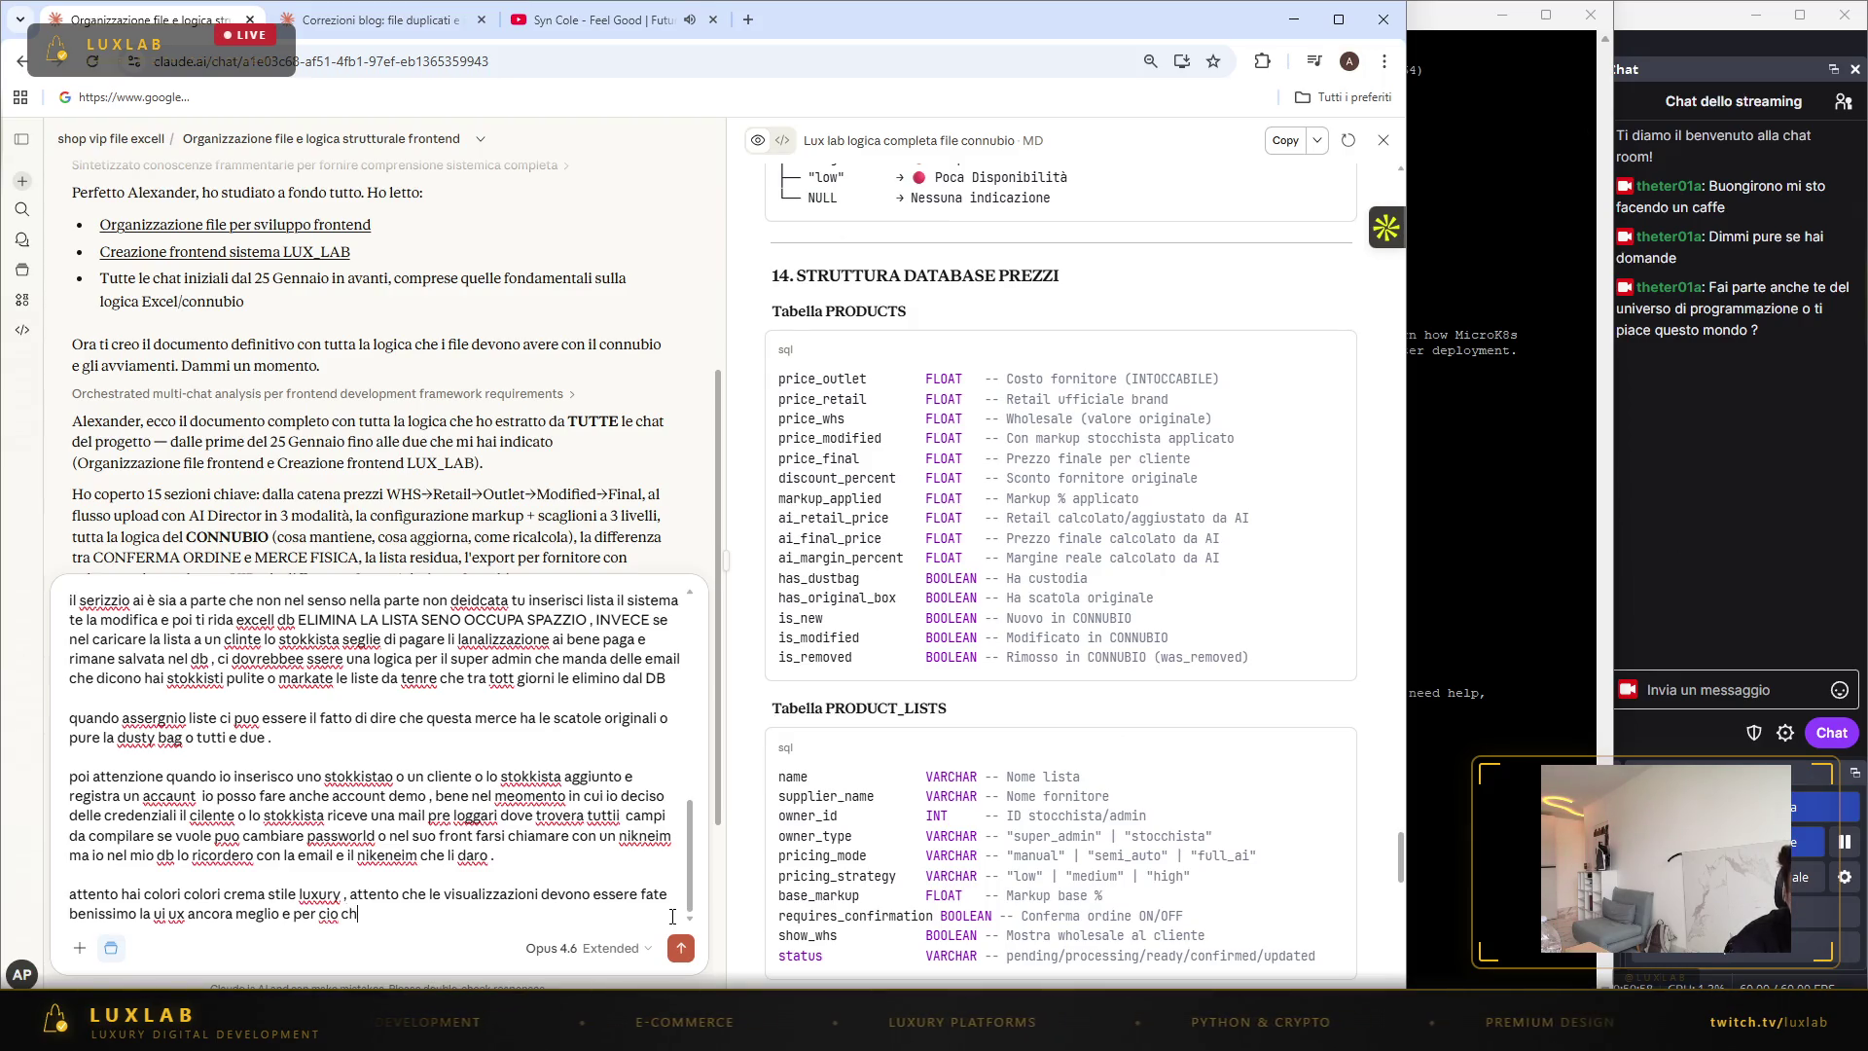
{"action": "type", "text": "ede il cliente"}
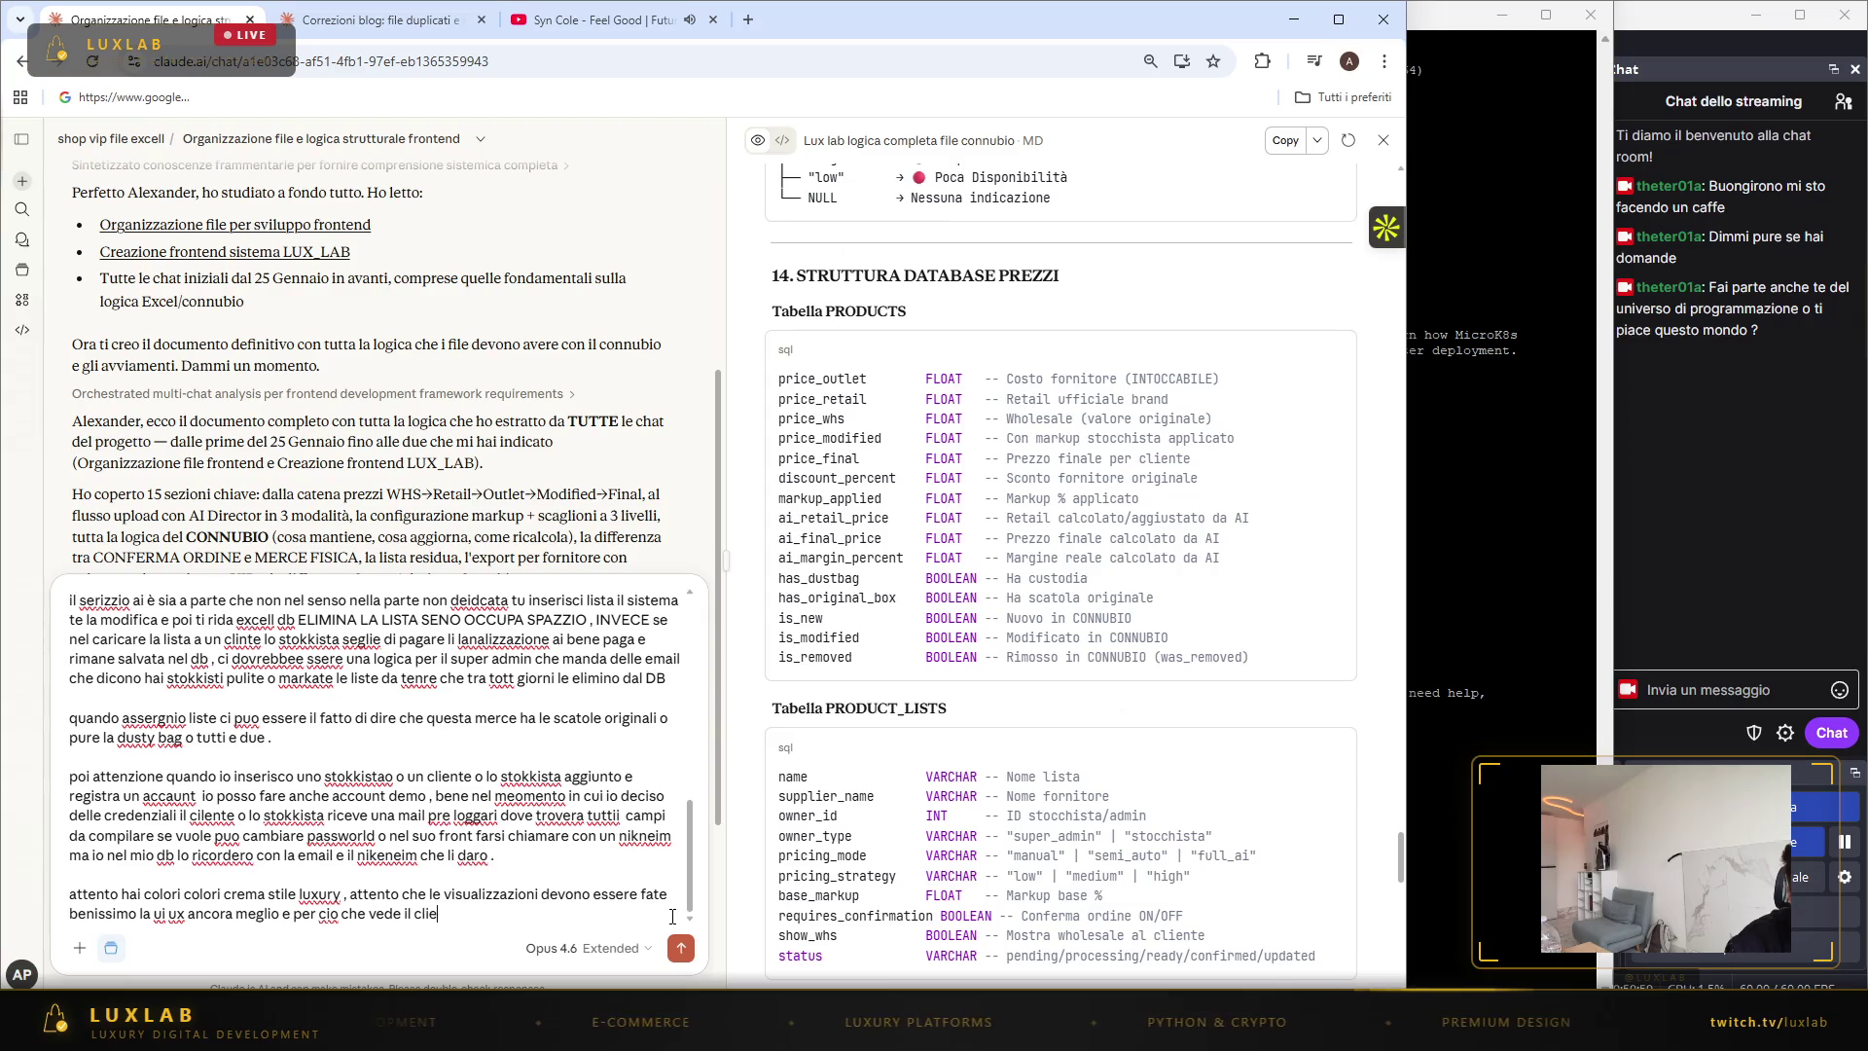
{"action": "type", "text": "il login la"}
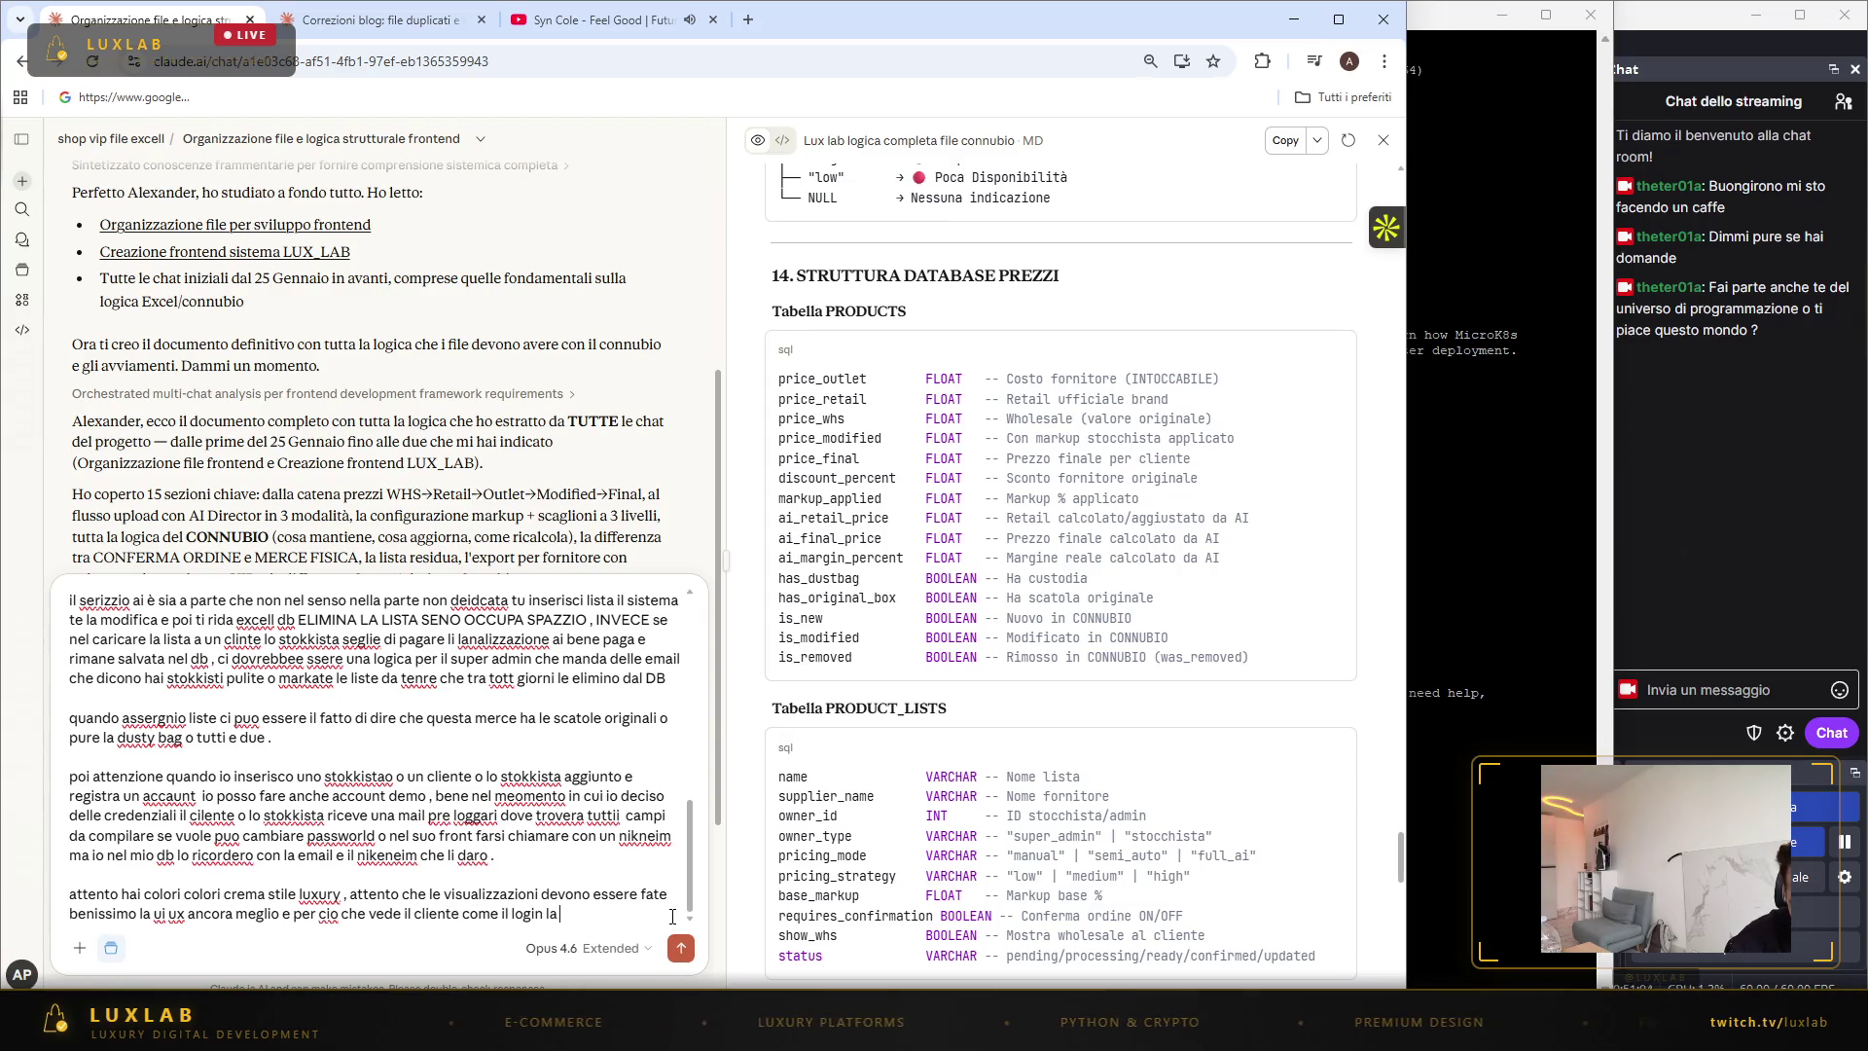
{"action": "type", "text": "rte ambascio"}
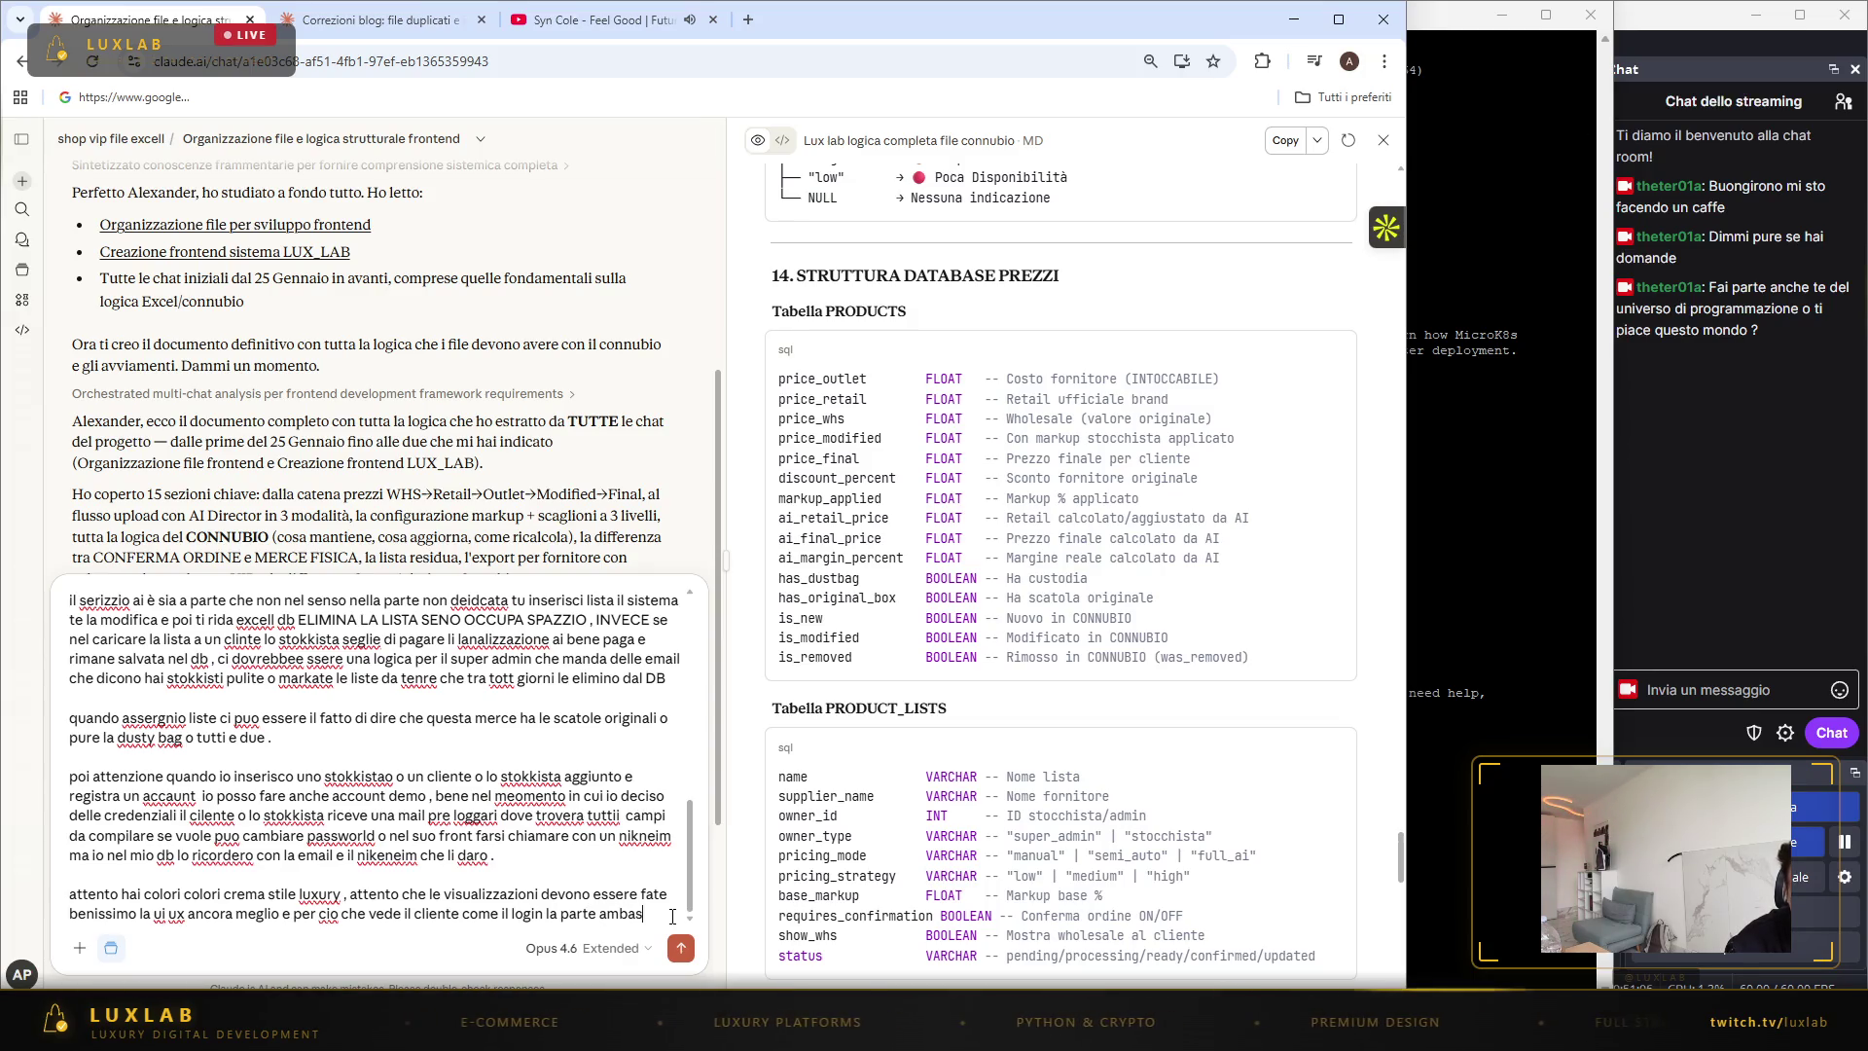
{"action": "type", "text": "e e le as"}
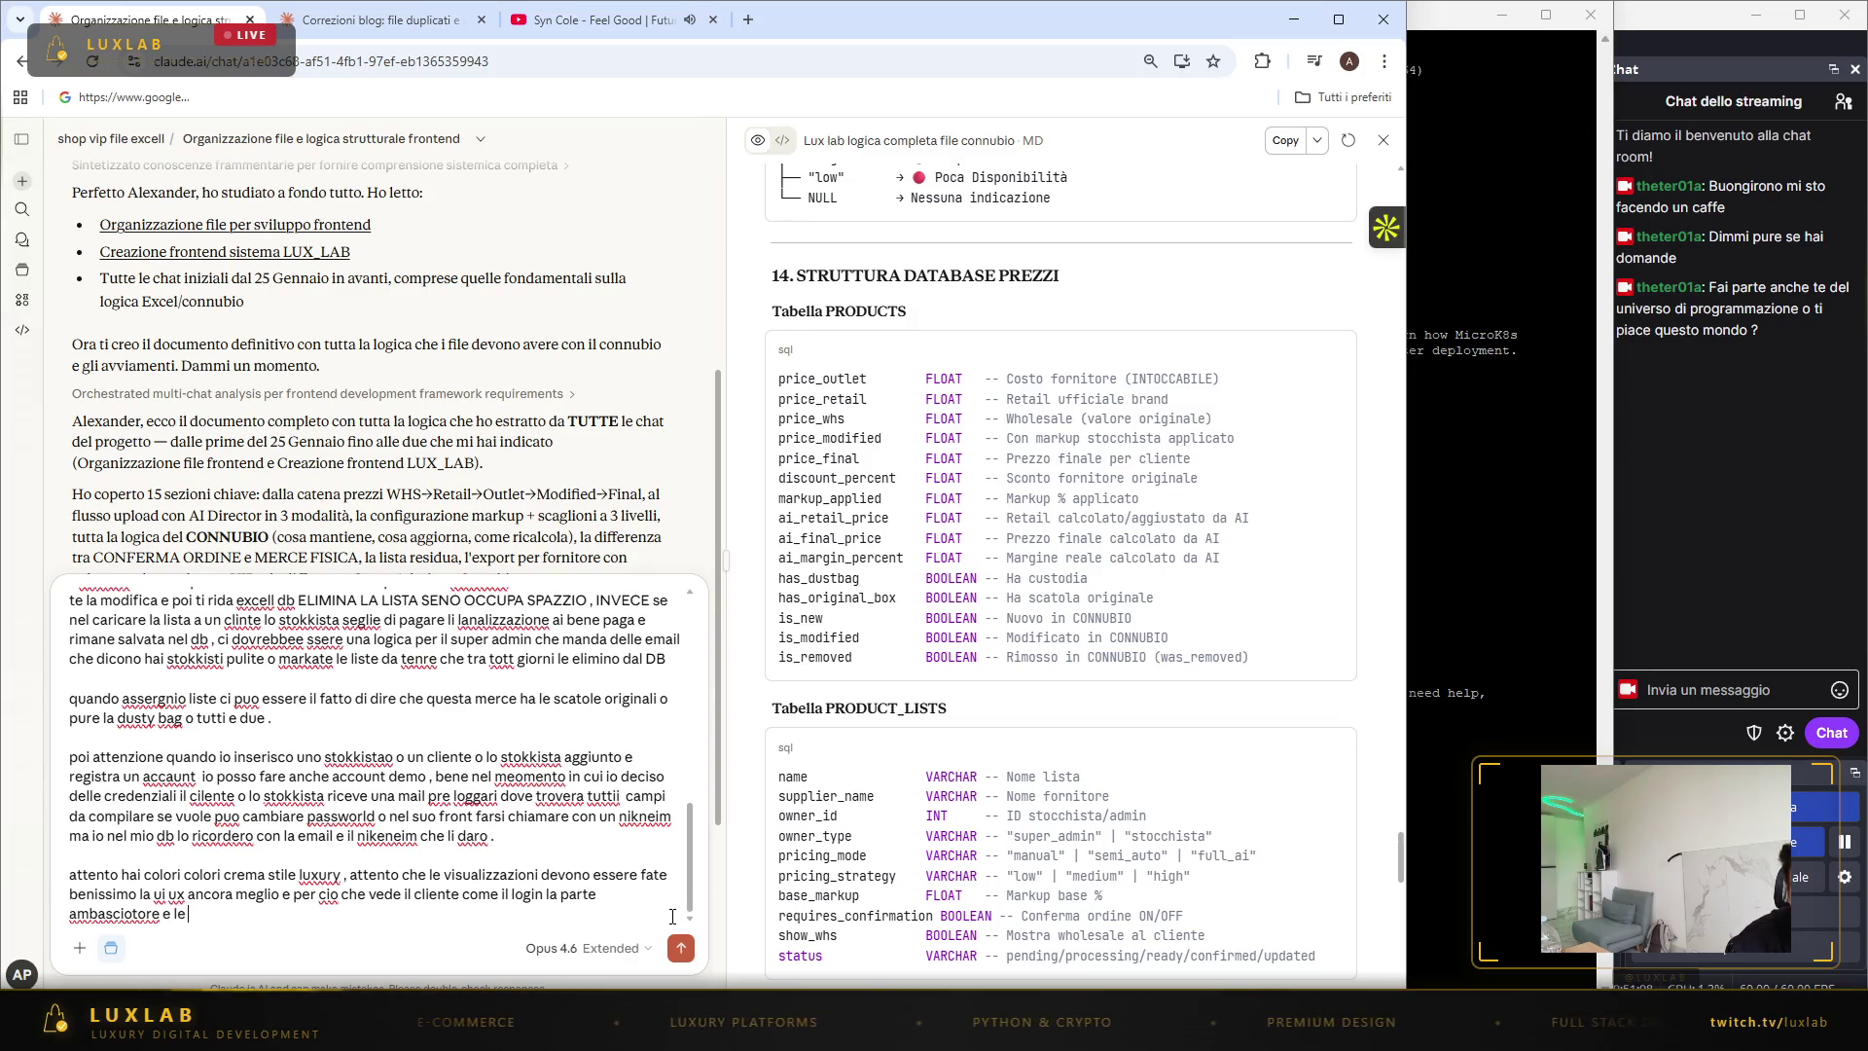
{"action": "type", "text": " deve"}
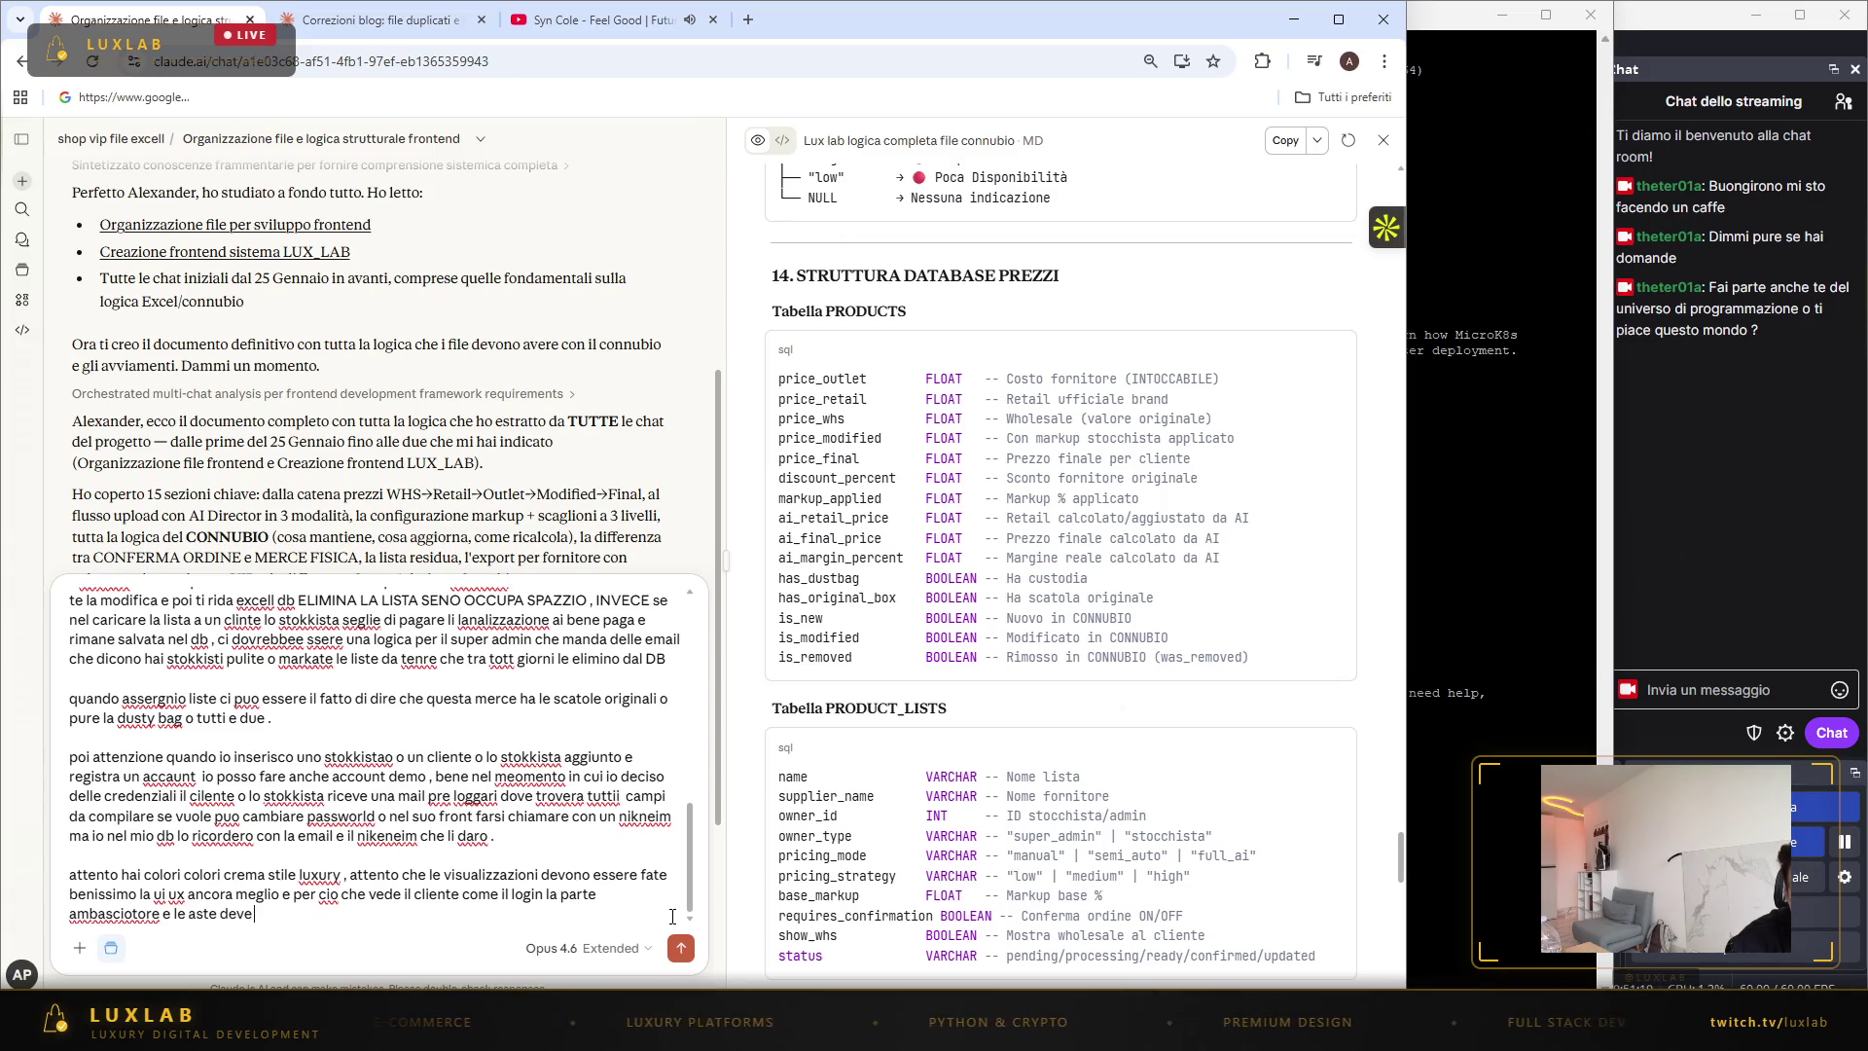
{"action": "type", "text": " avere effetti di transazzioni e"}
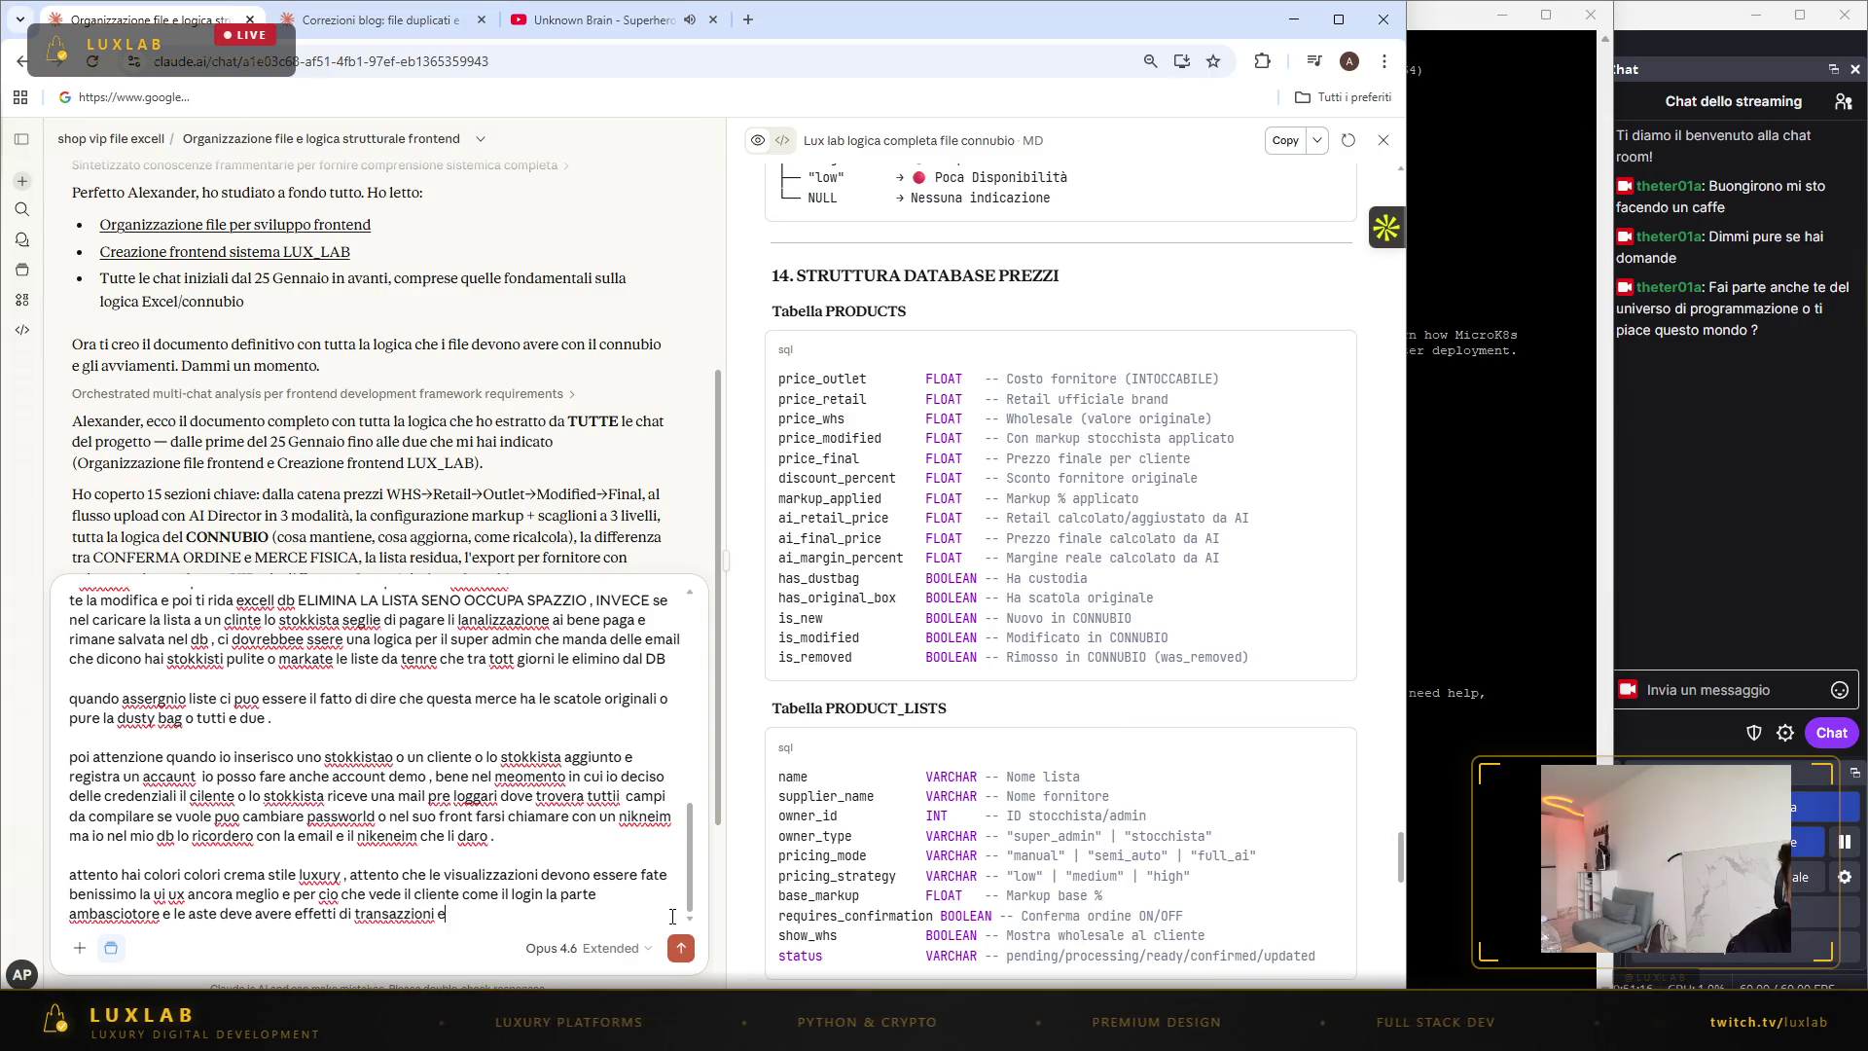
{"action": "type", "text": "fondi o naimazioni th"}
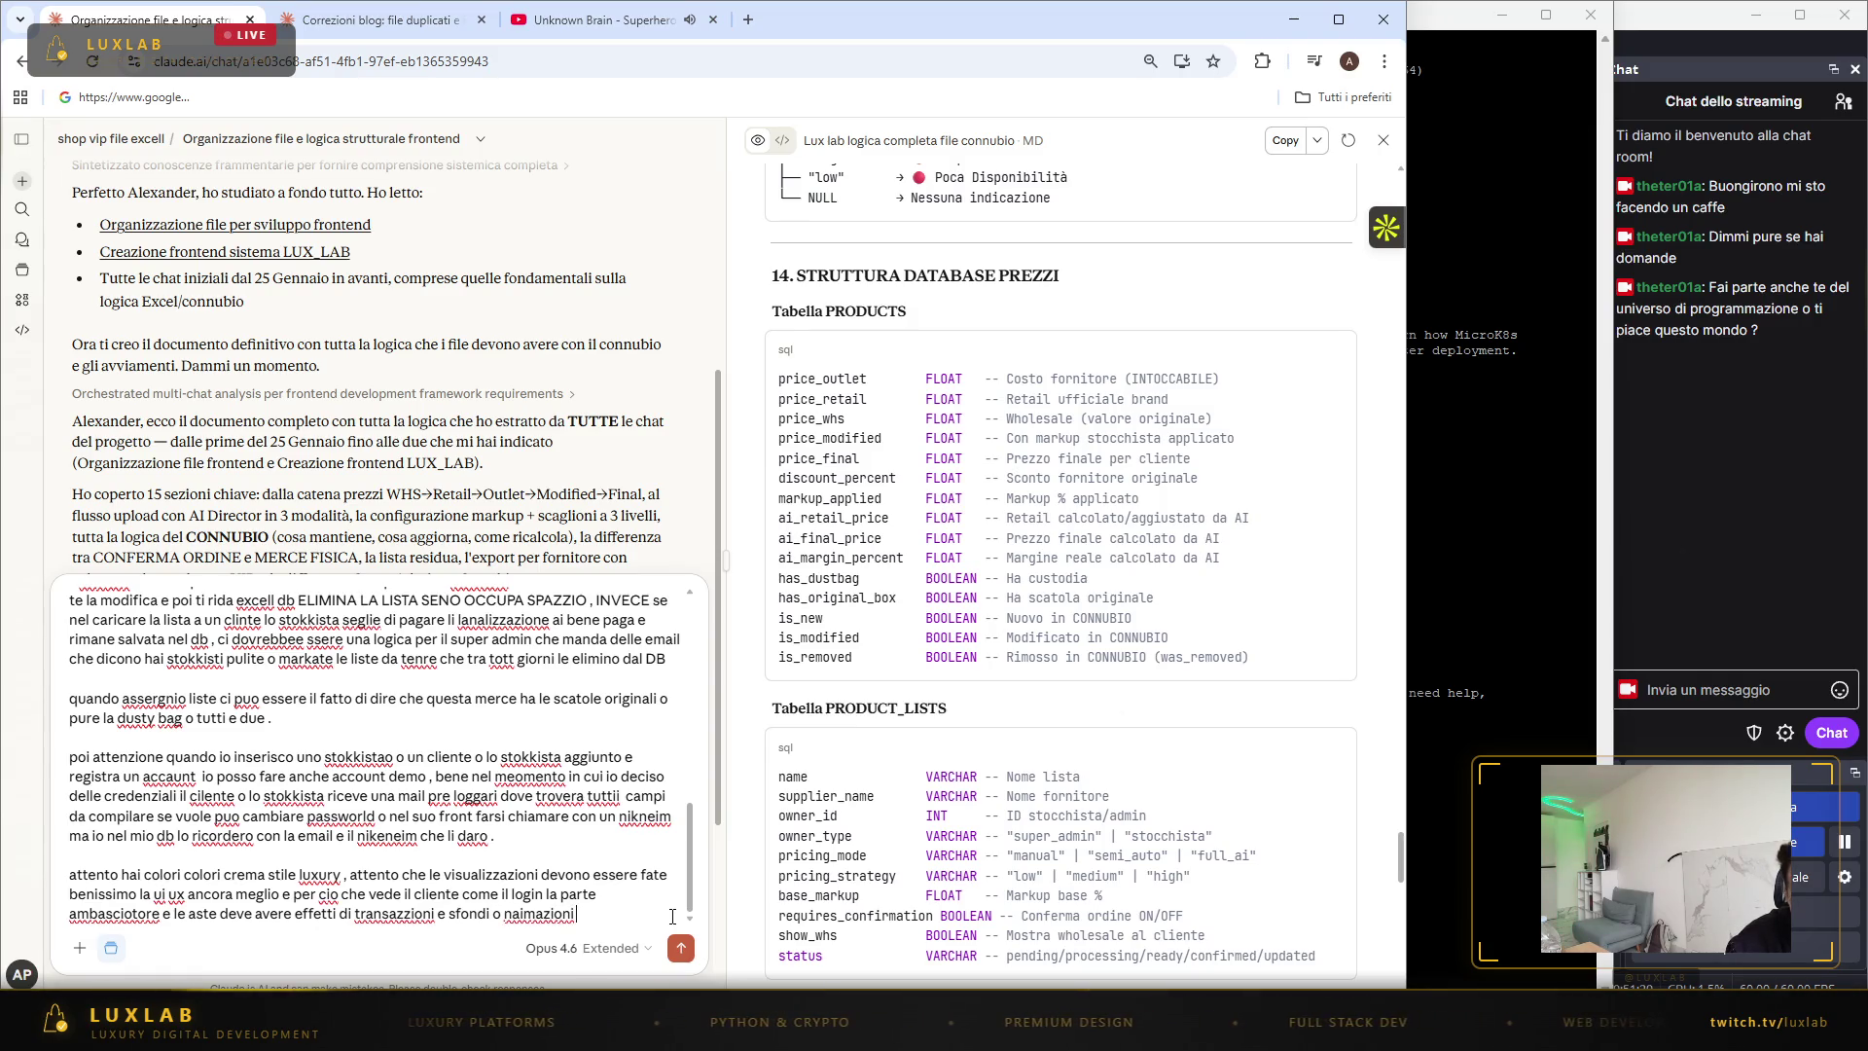
{"action": "type", "text": "ee.js e"}
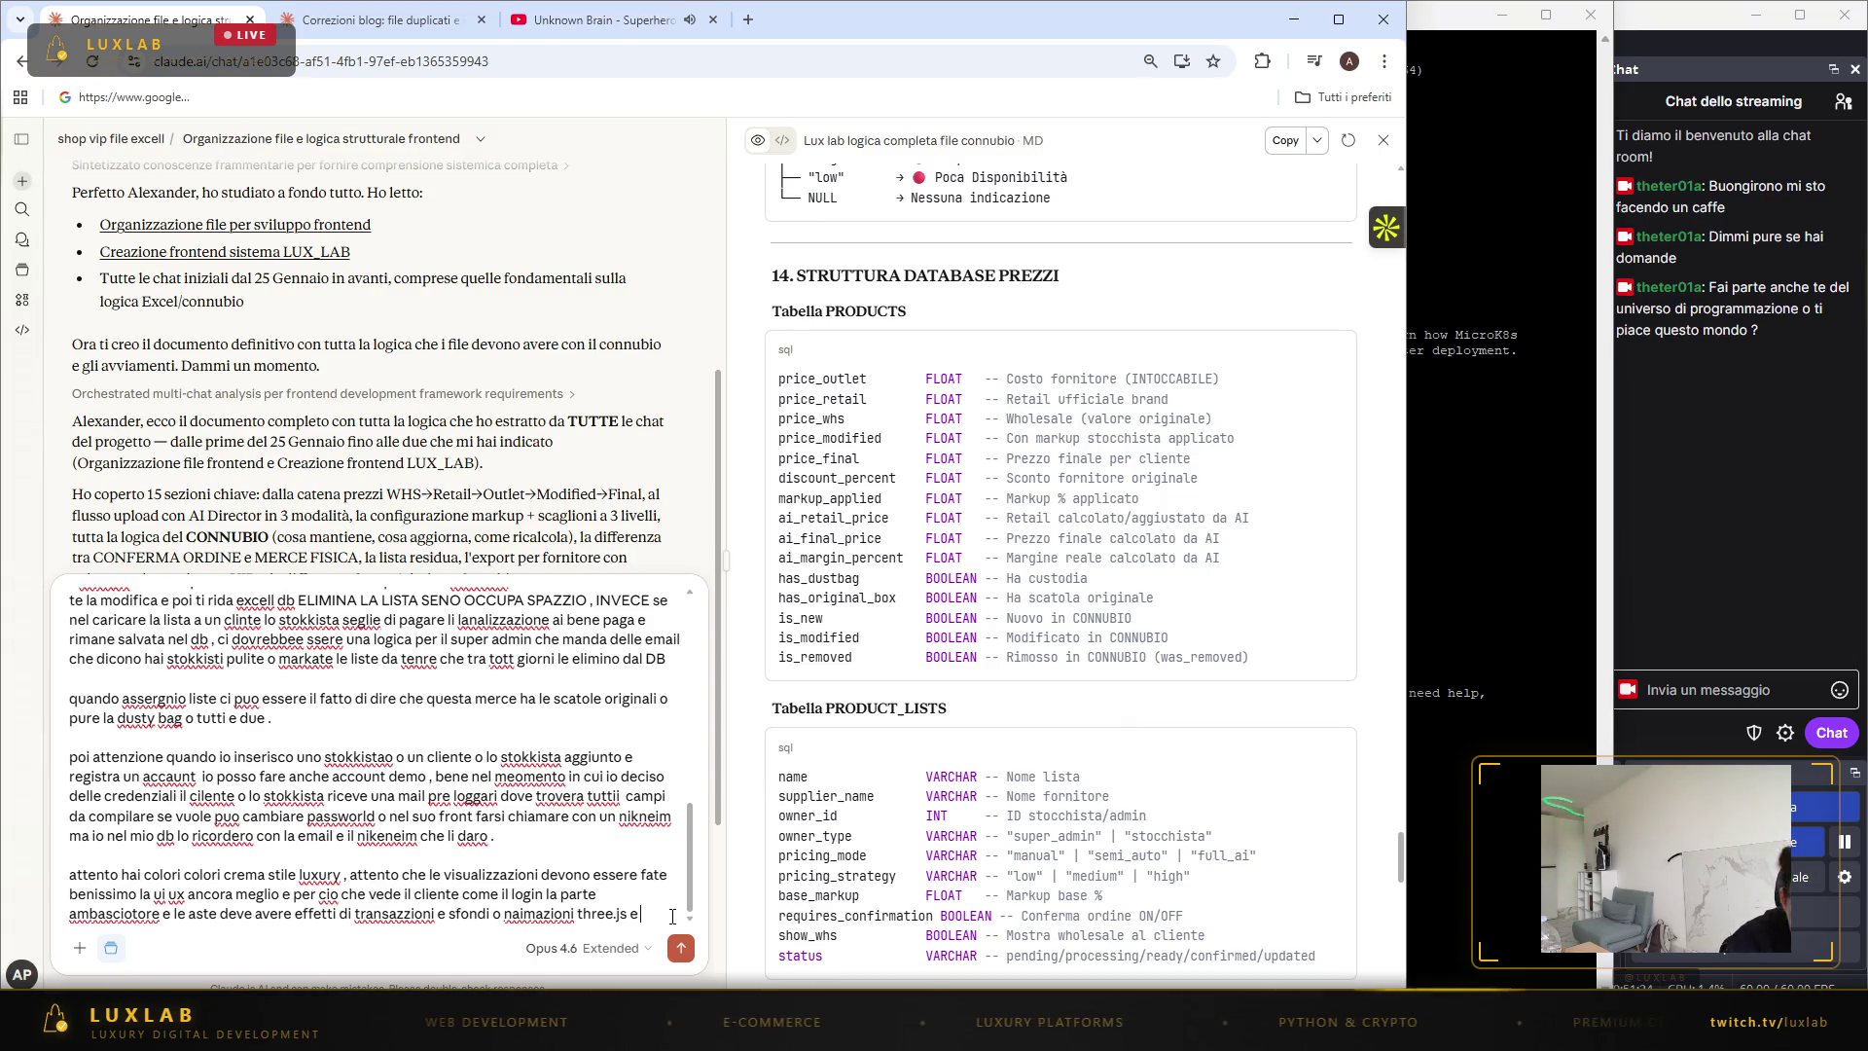
{"action": "type", "text": "ttalogo cop"}
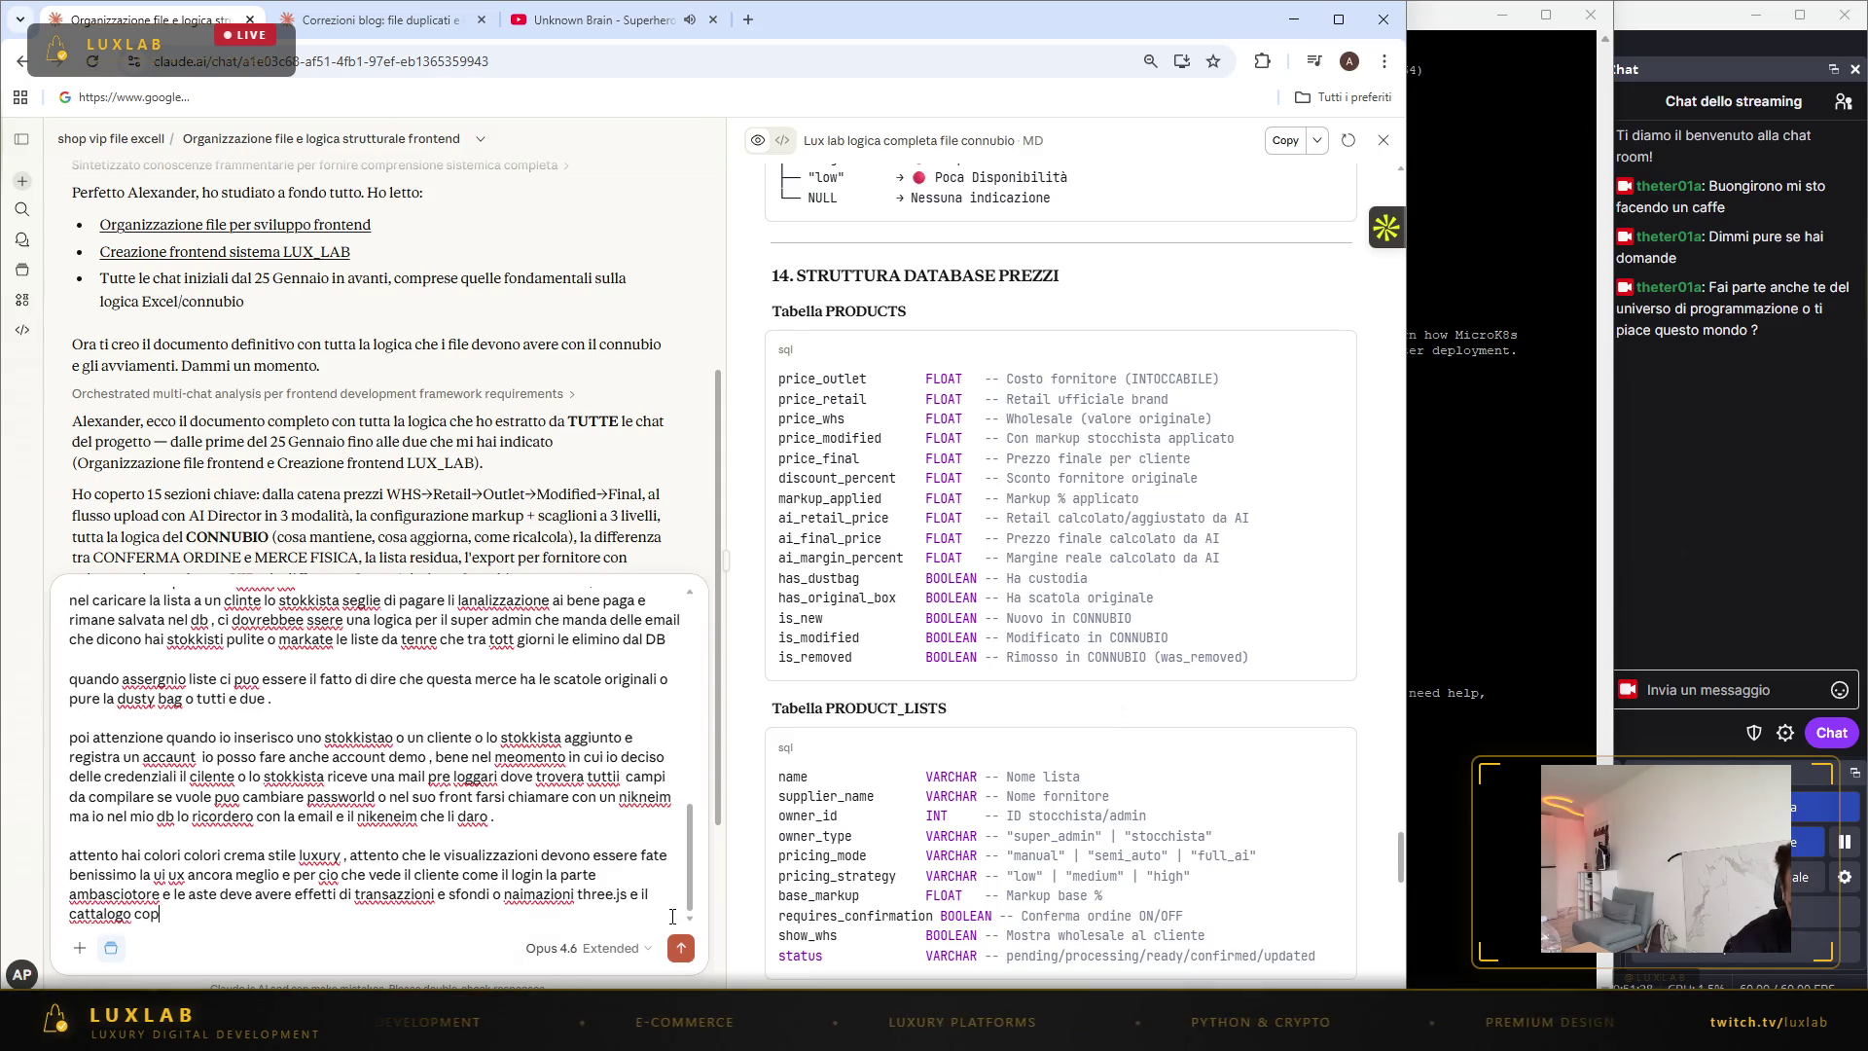
{"action": "type", "text": "to i"}
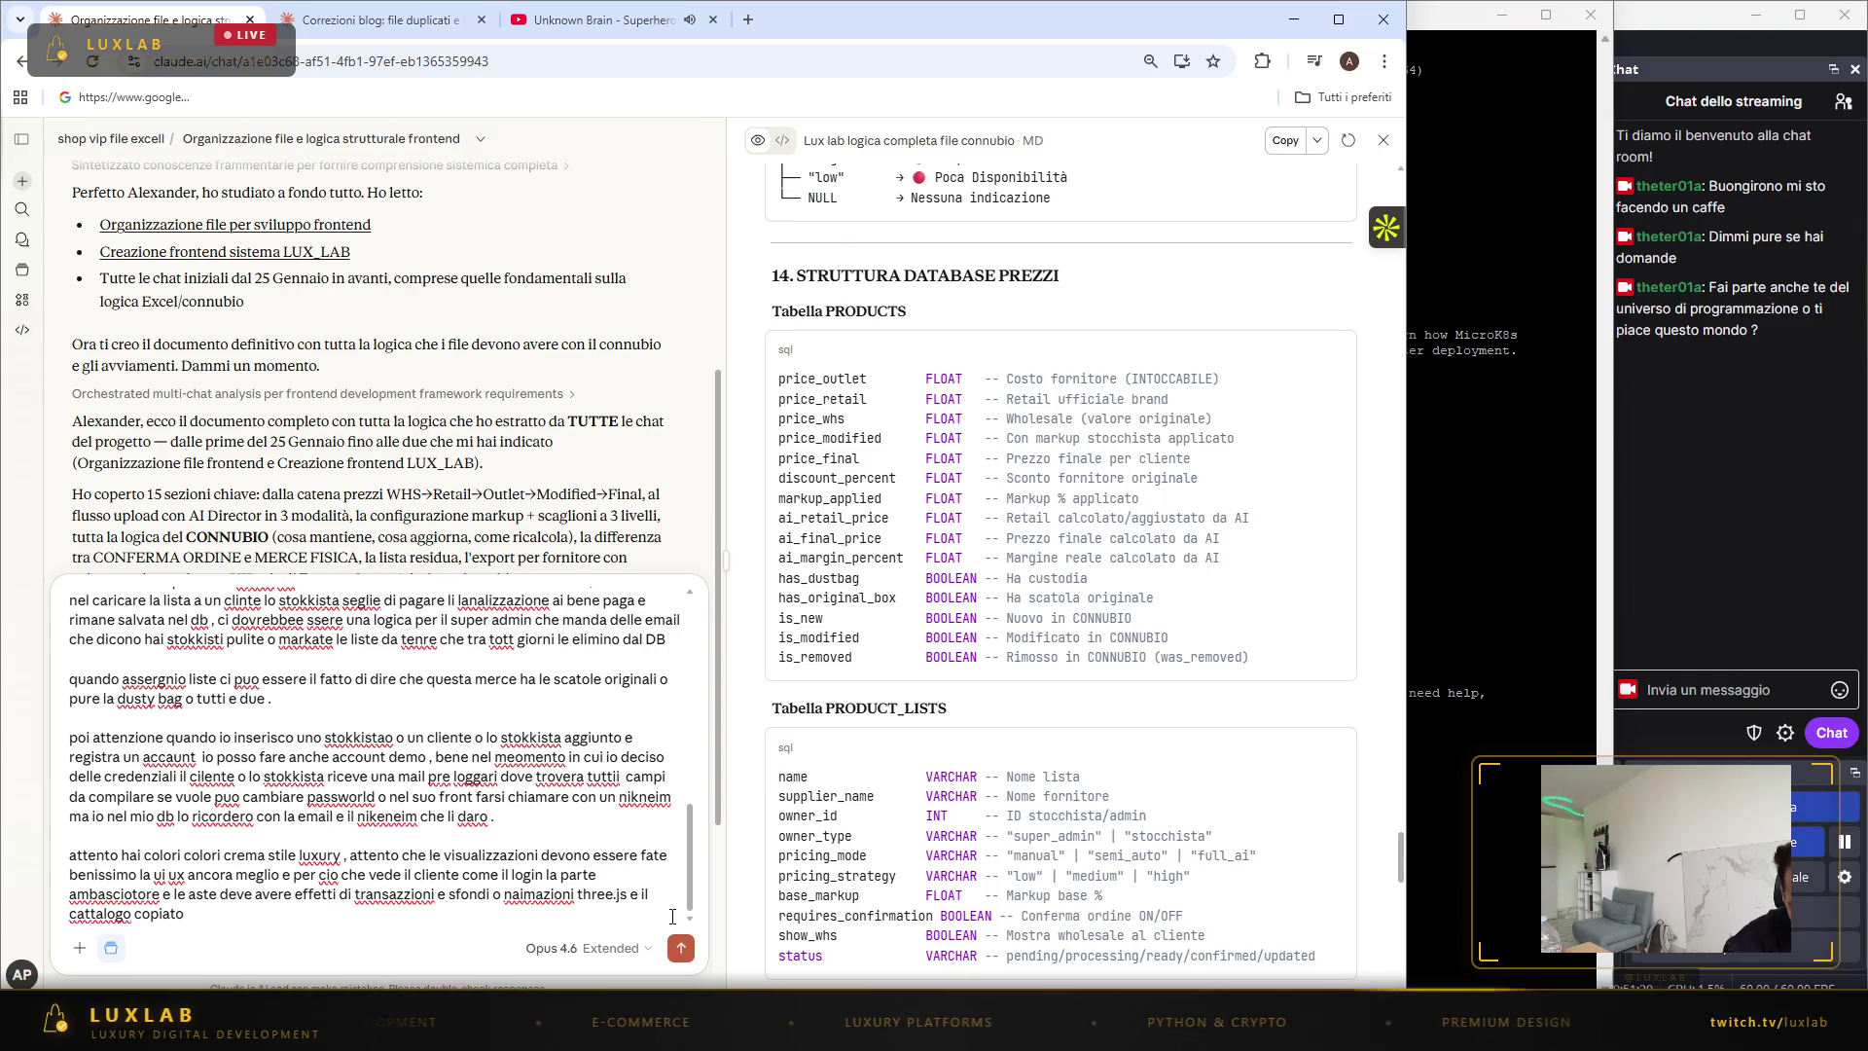
{"action": "type", "text": "iu lu"}
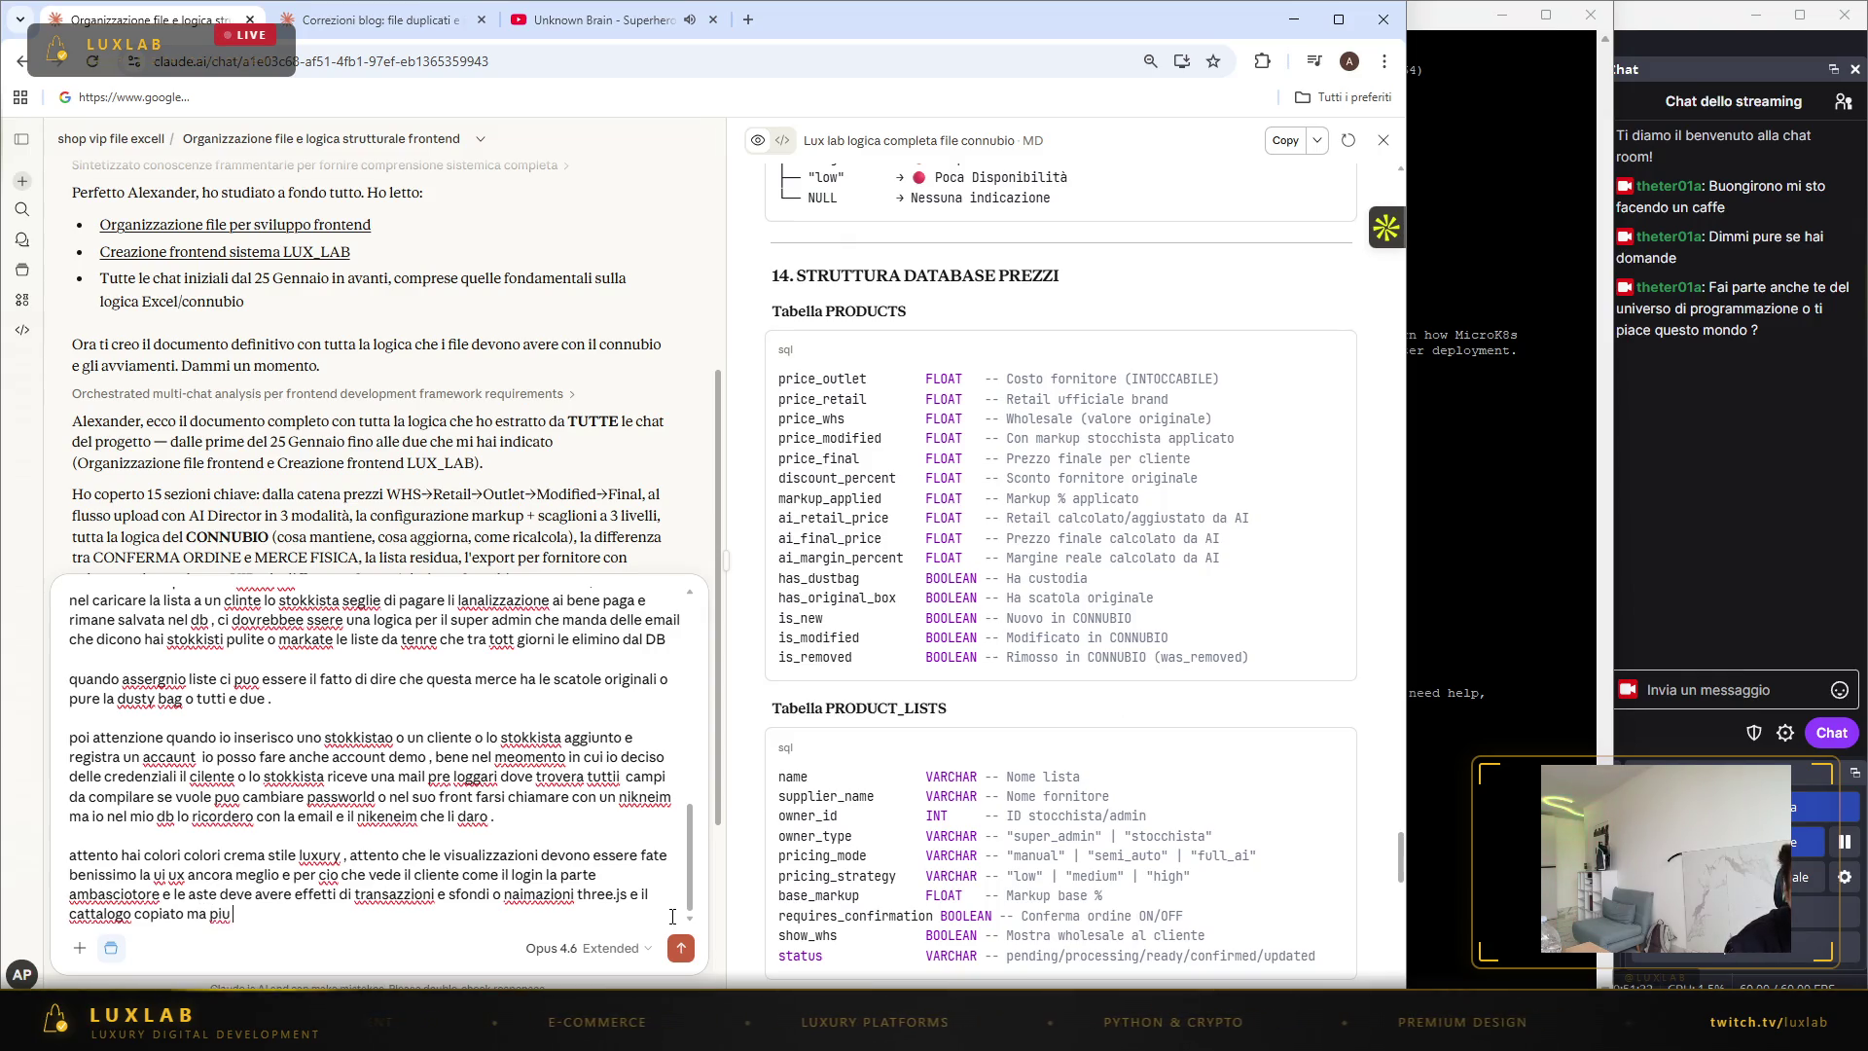
{"action": "type", "text": "uxury"}
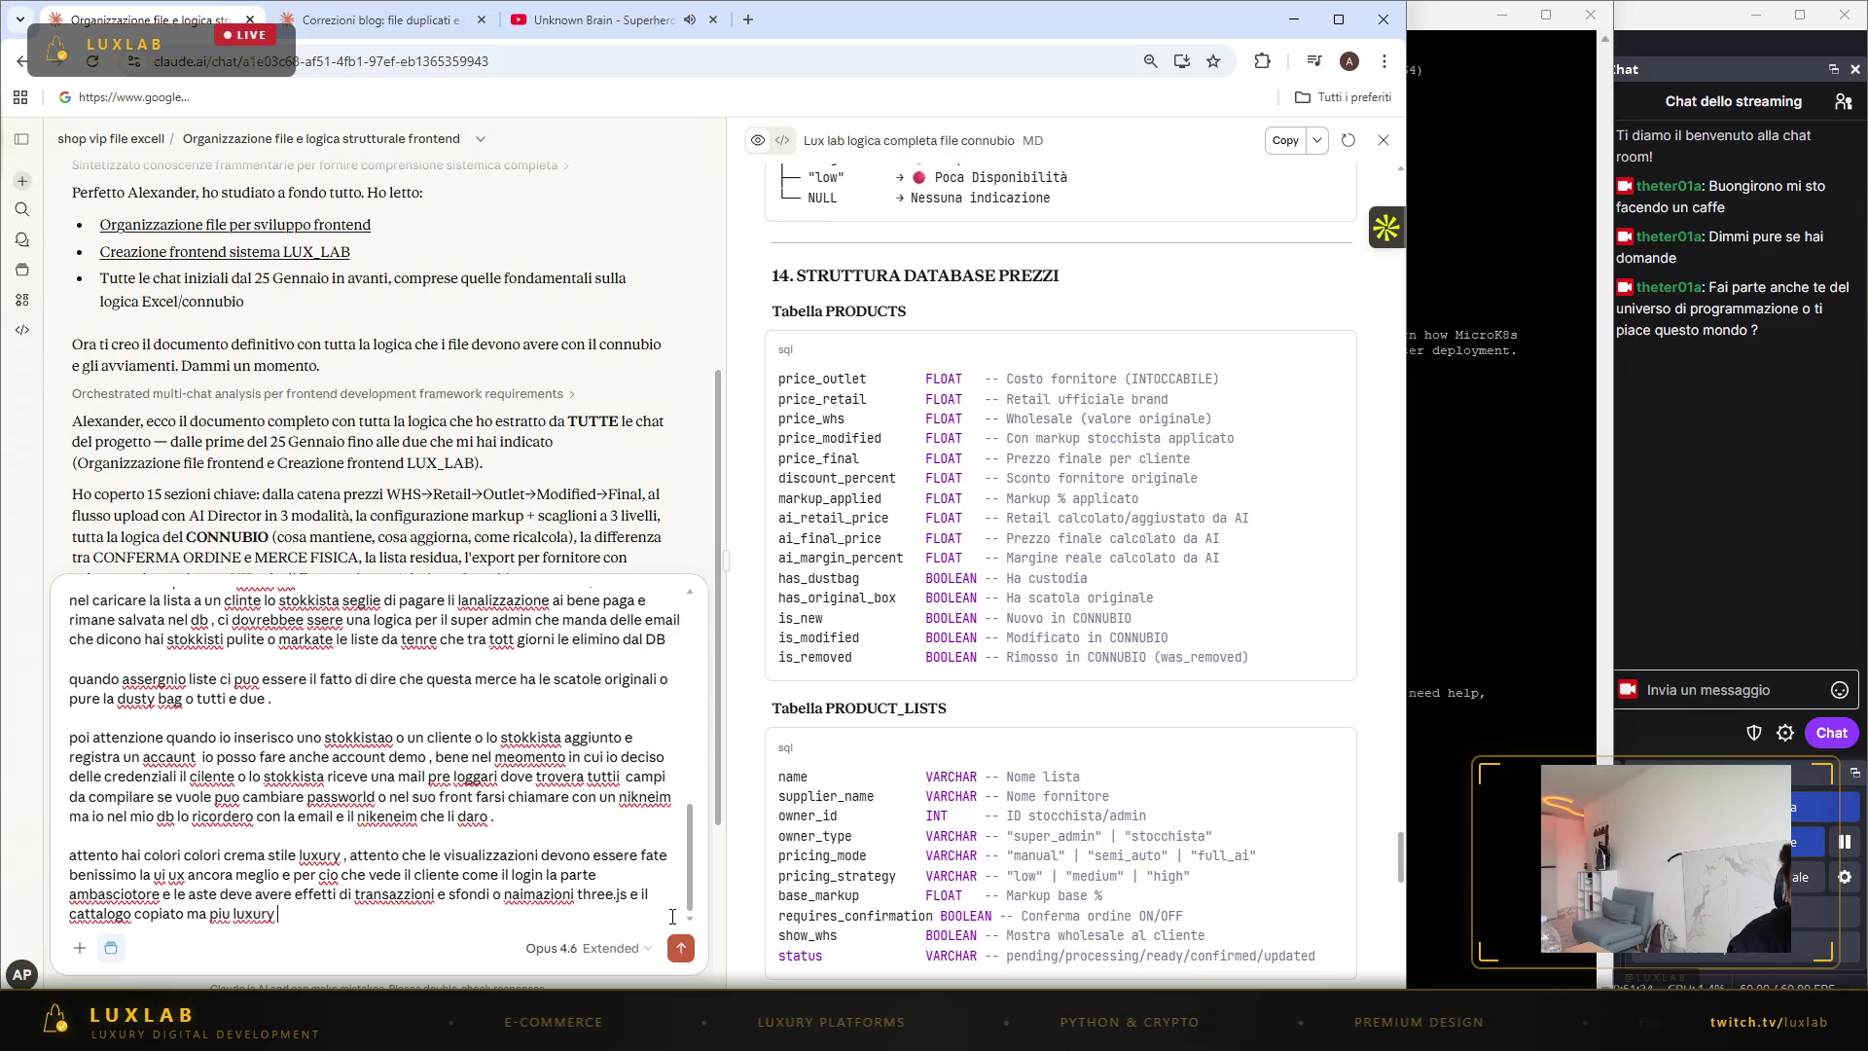
{"action": "type", "text": "lux lab"}
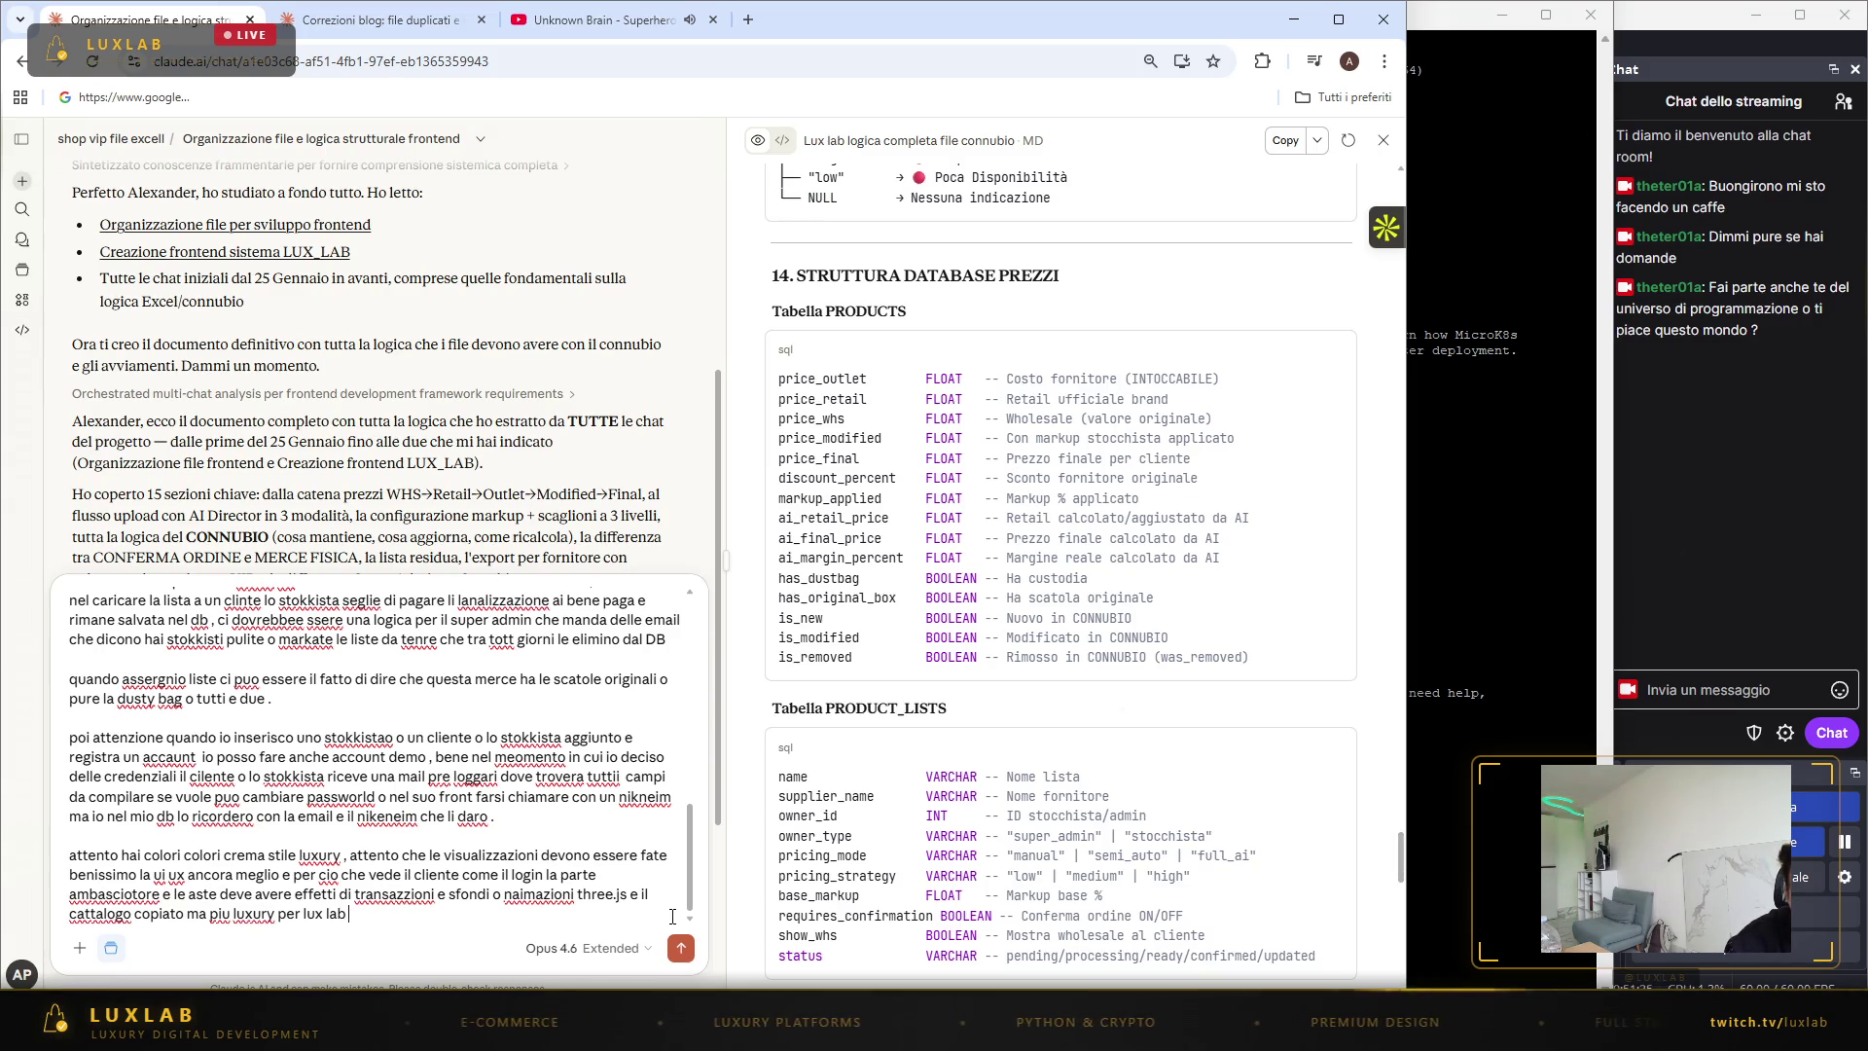
{"action": "type", "text": "n sti"}
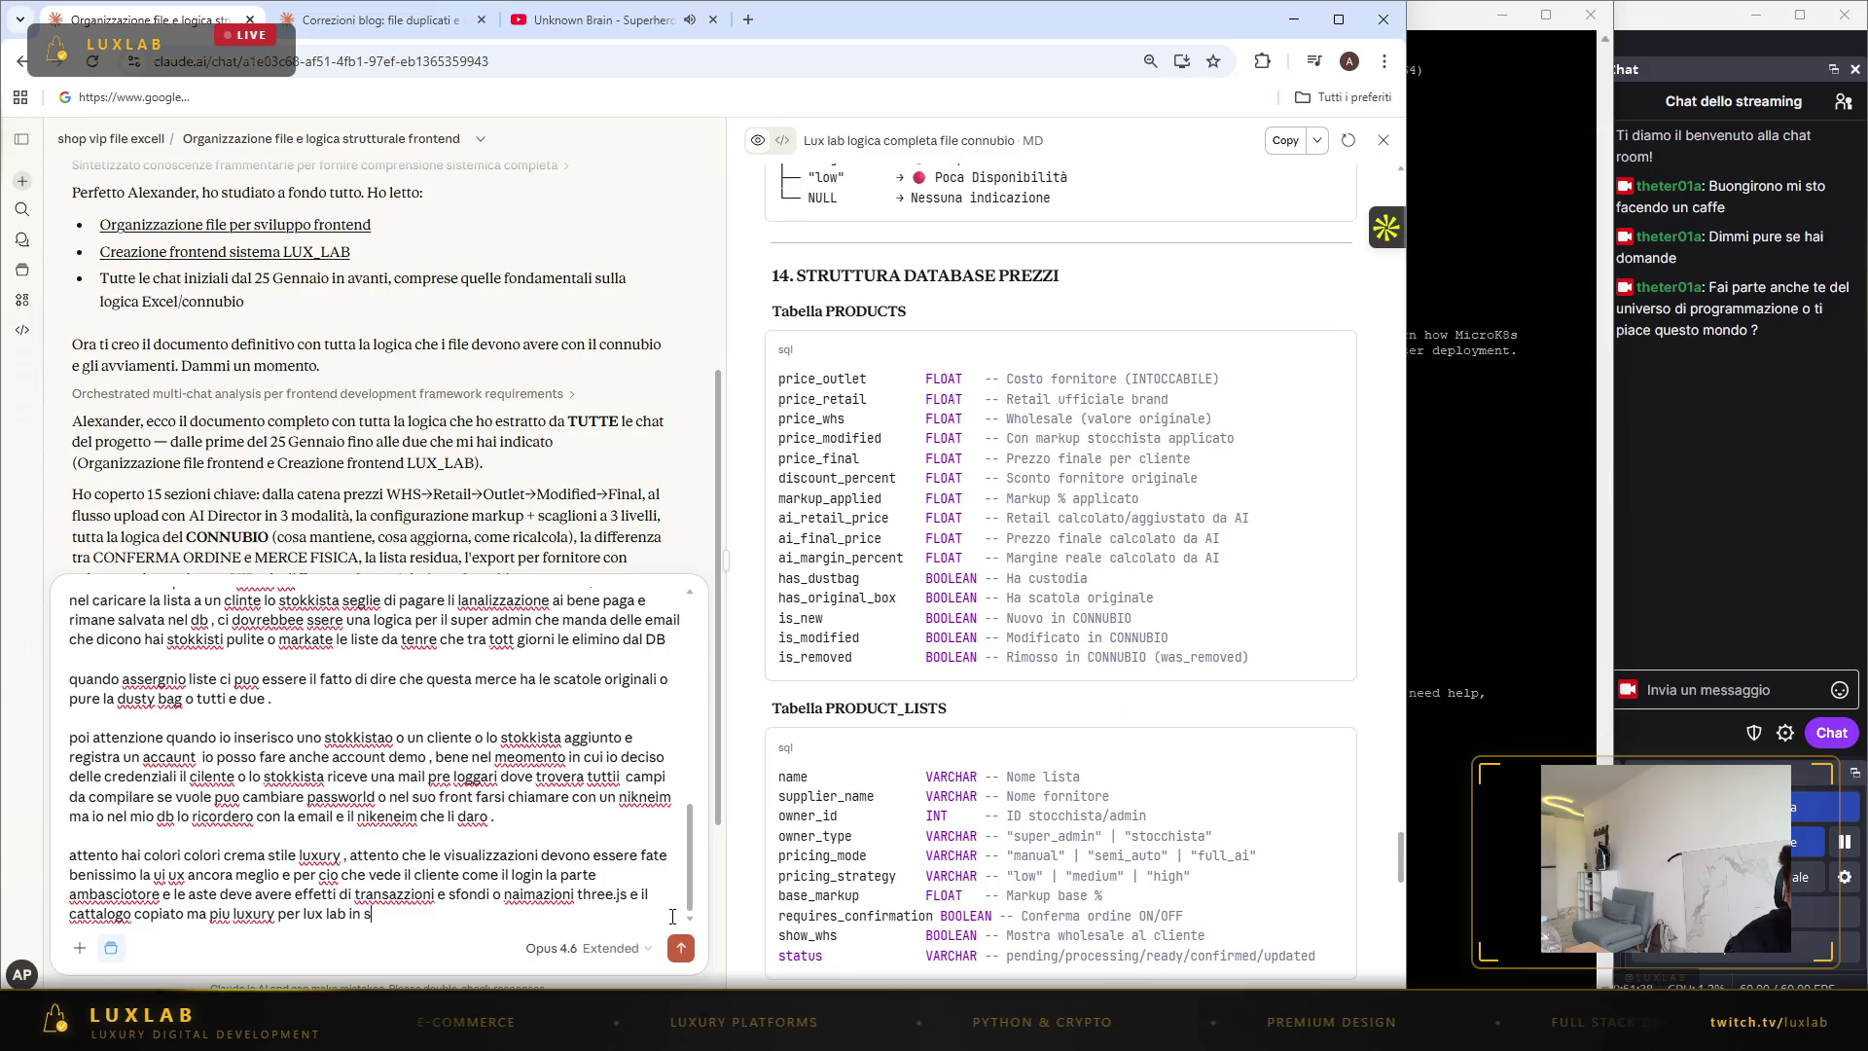
{"action": "type", "text": "alando"}
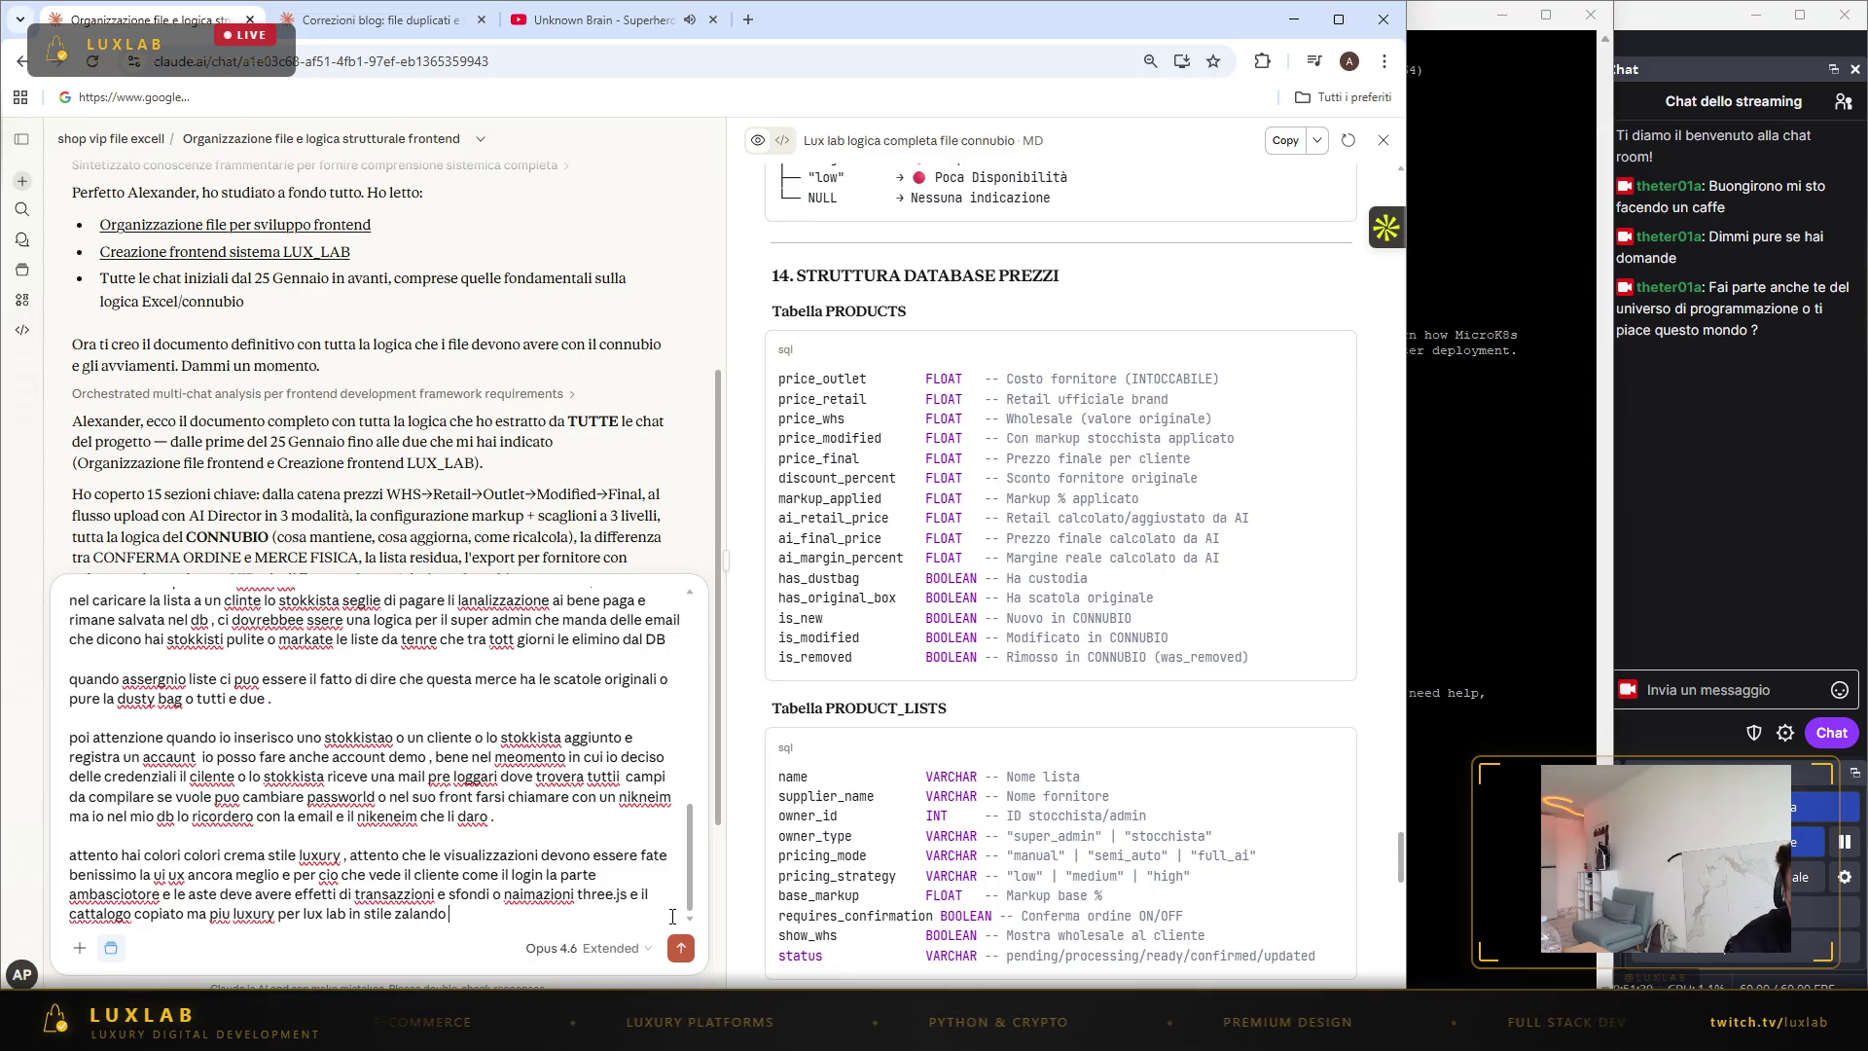
{"action": "type", "text": "tento quando clicco un prodo"}
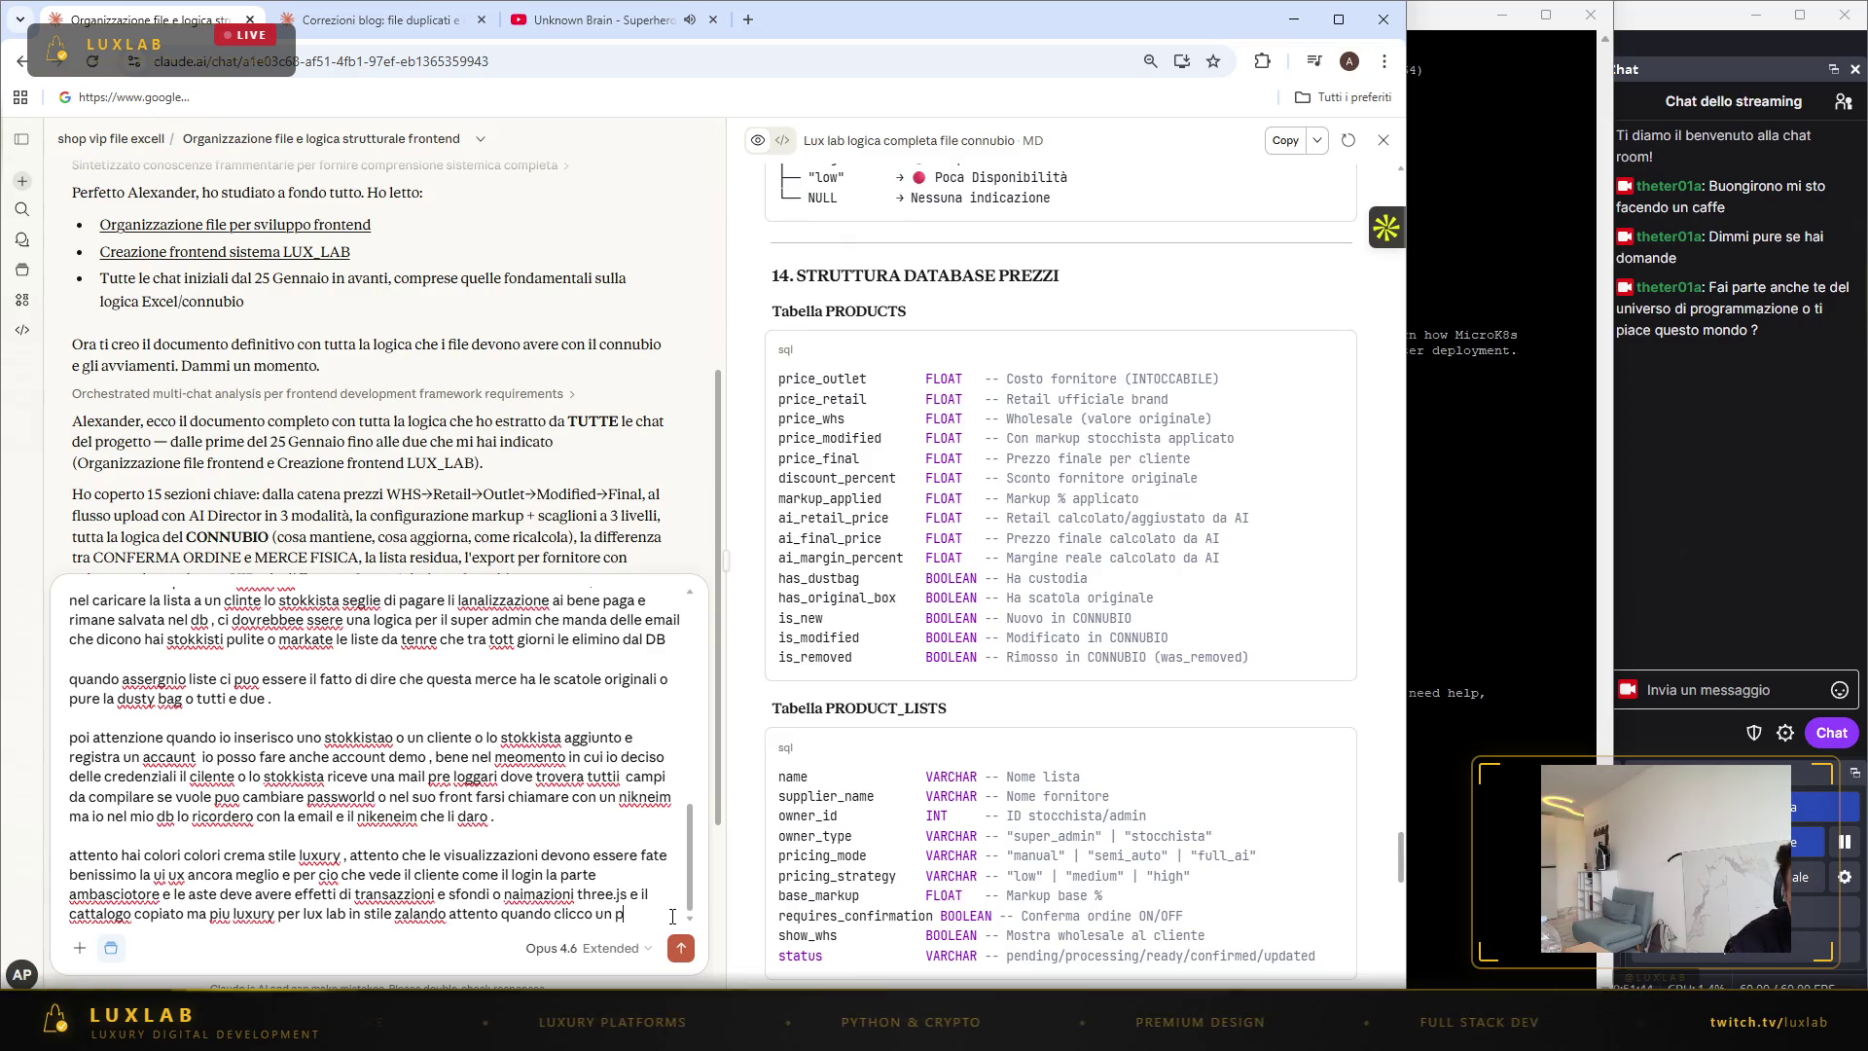
{"action": "type", "text": " limmagi"}
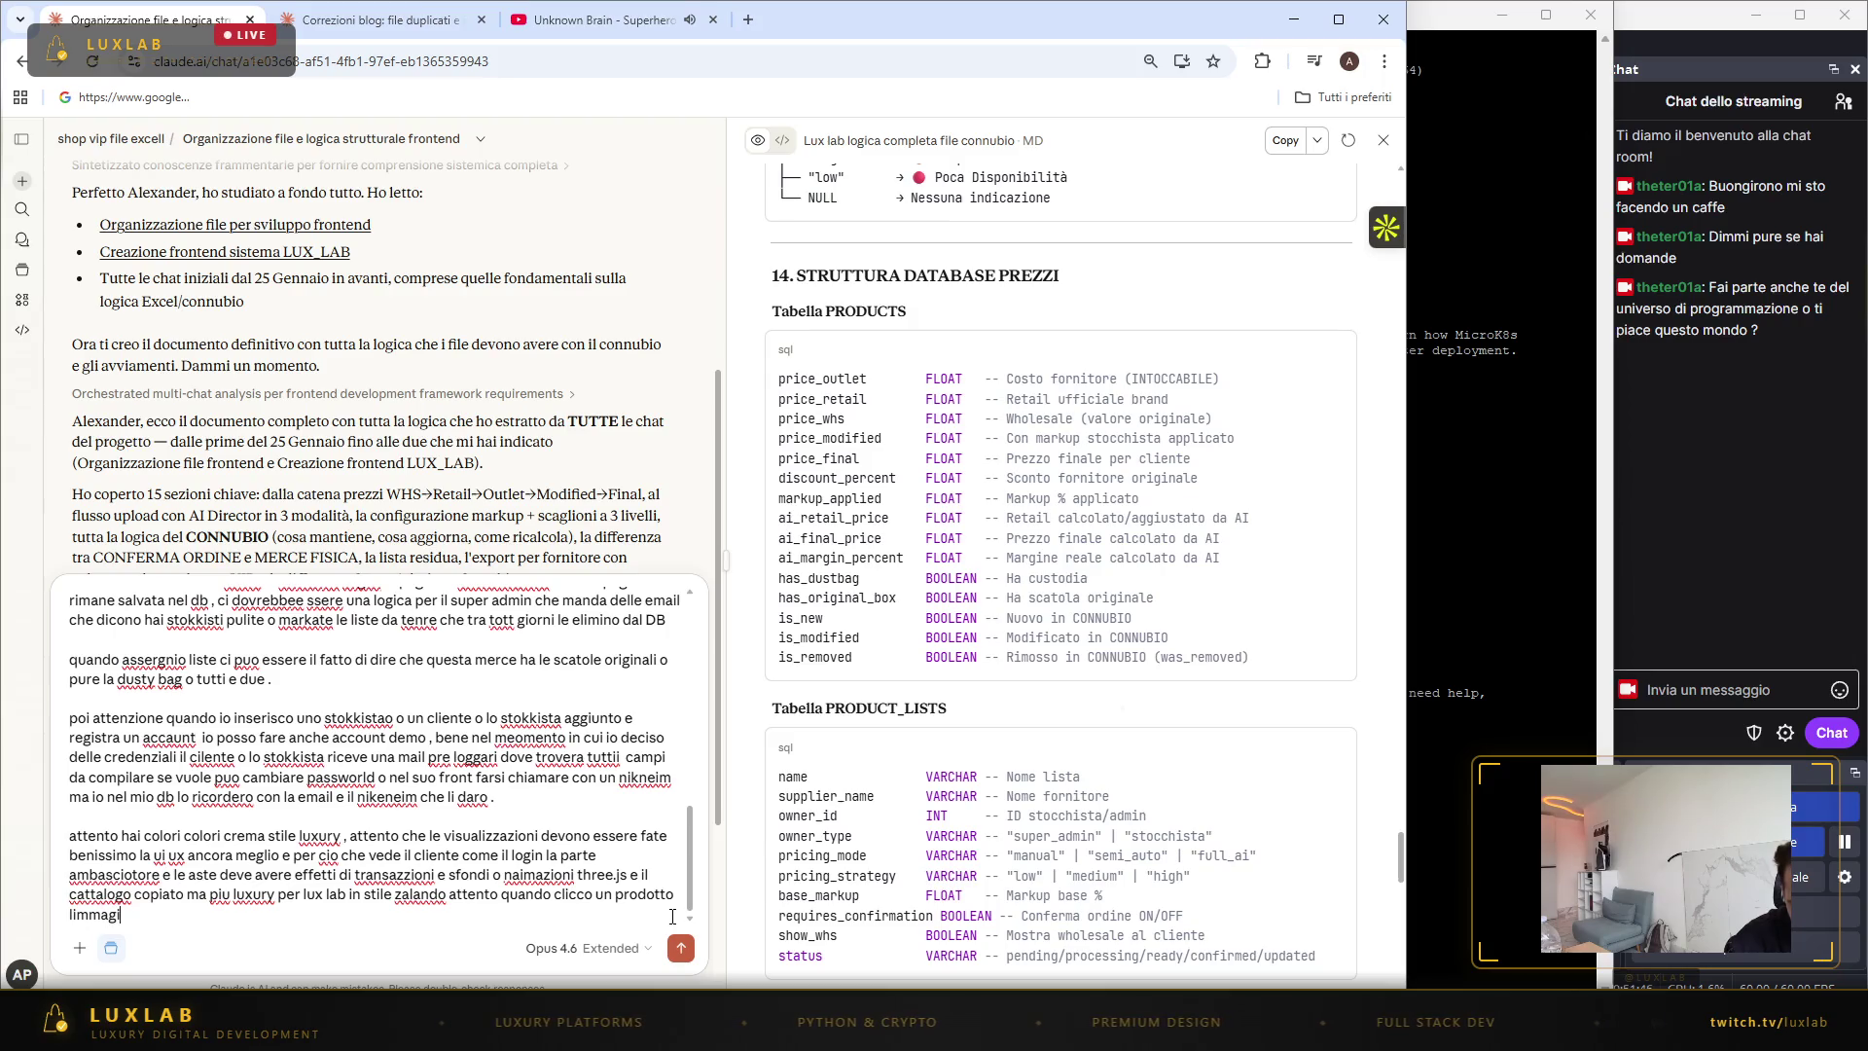
{"action": "type", "text": "si ingrandisce e con le dit"}
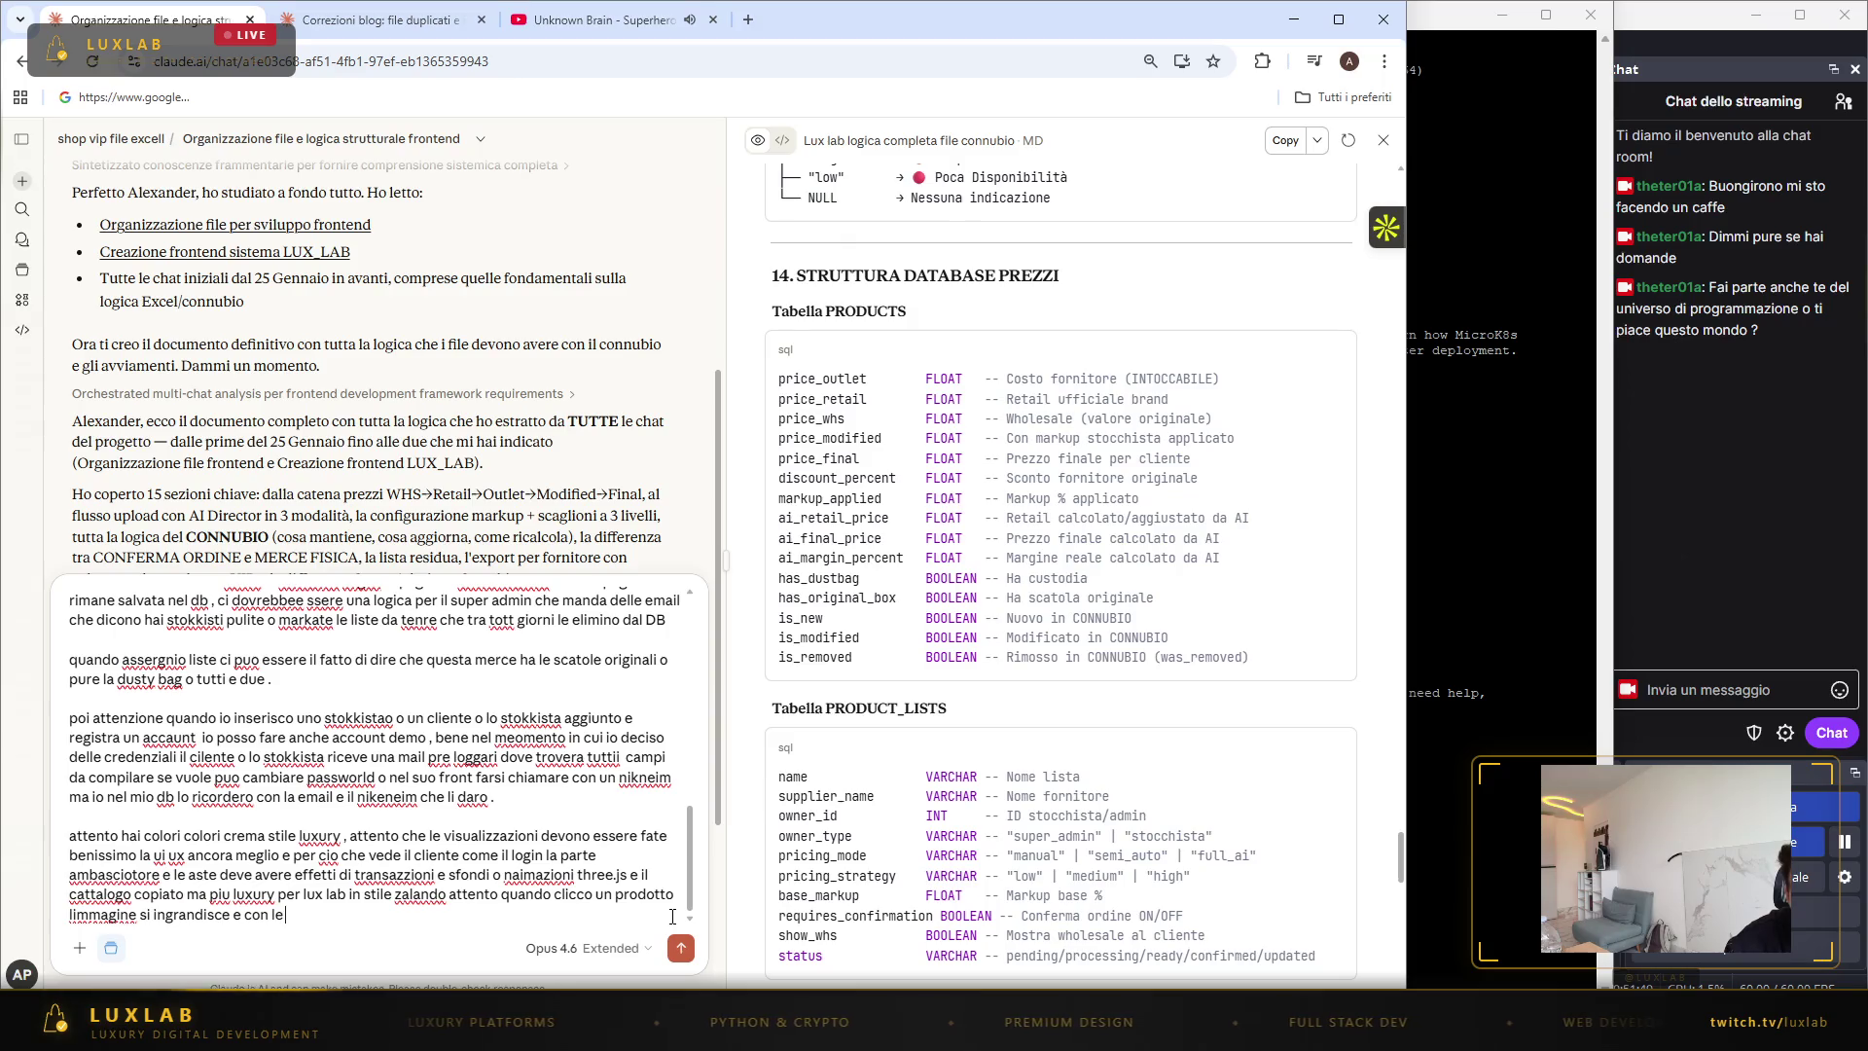
{"action": "type", "text": "occ"}
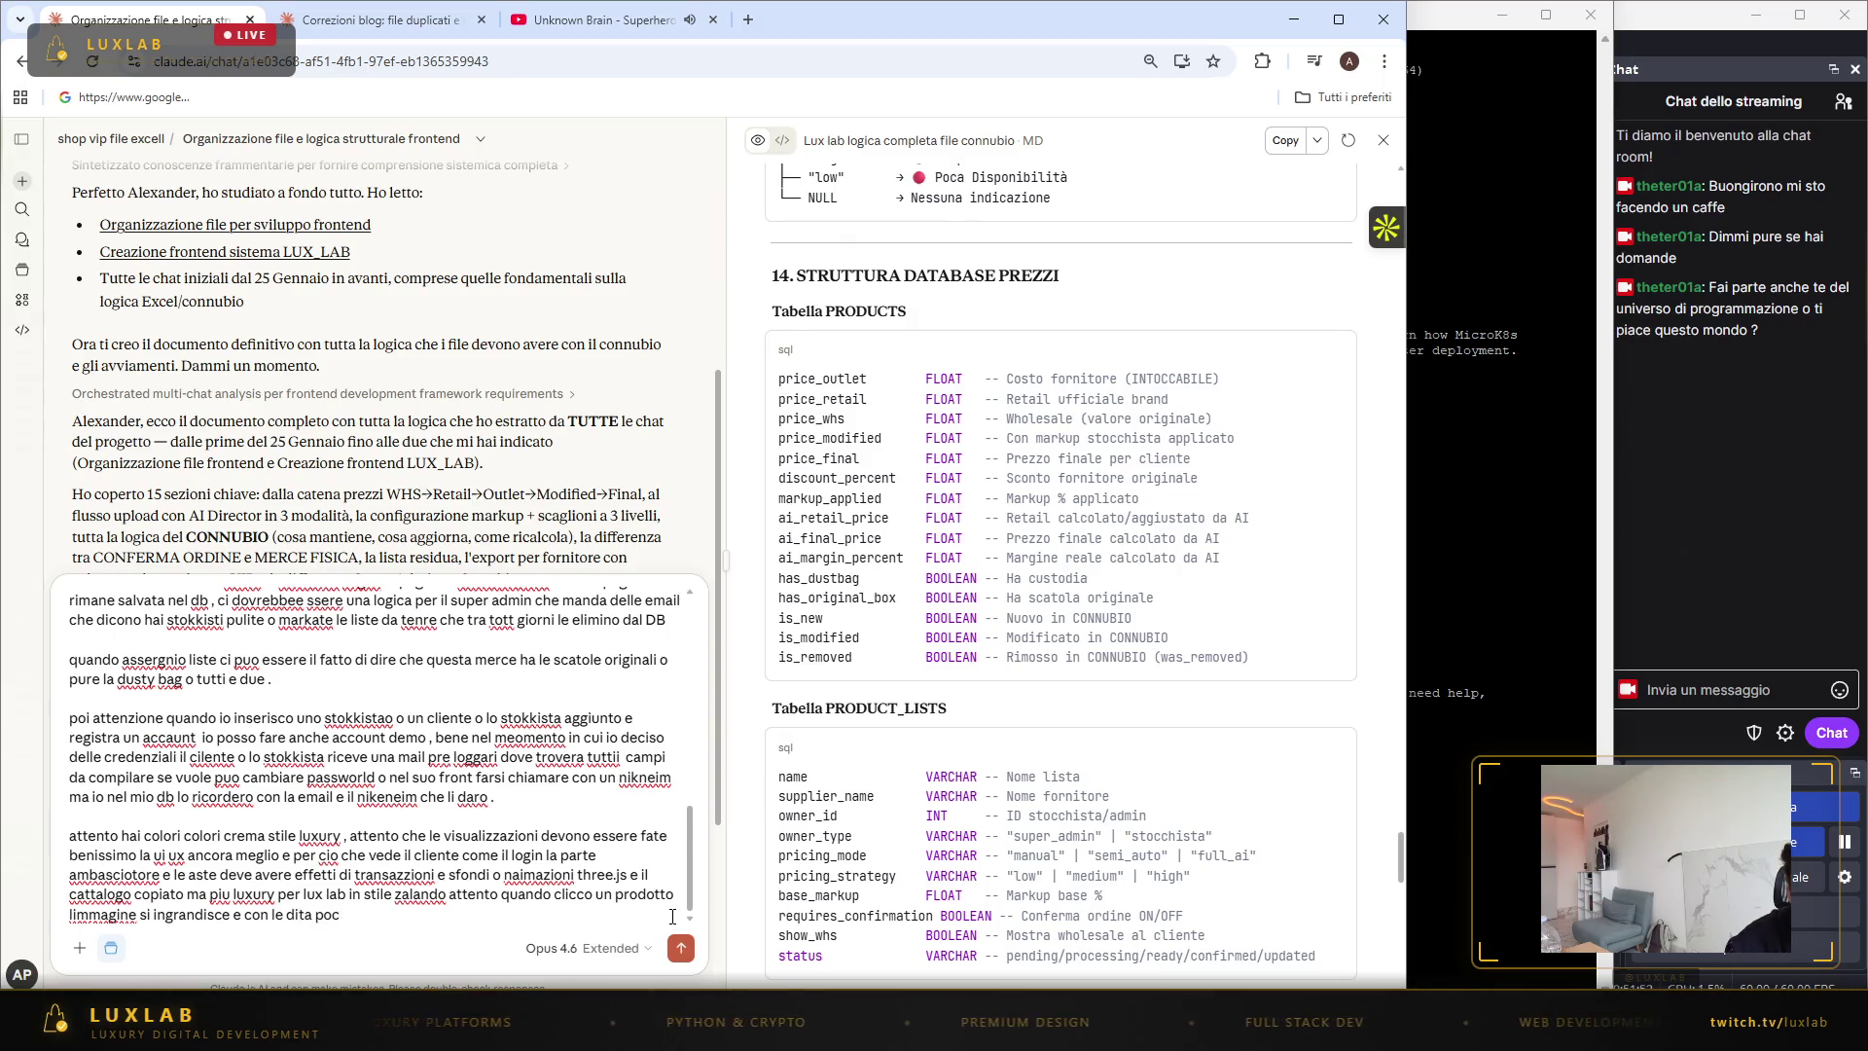
{"action": "type", "text": "sso ingrandirla , "}
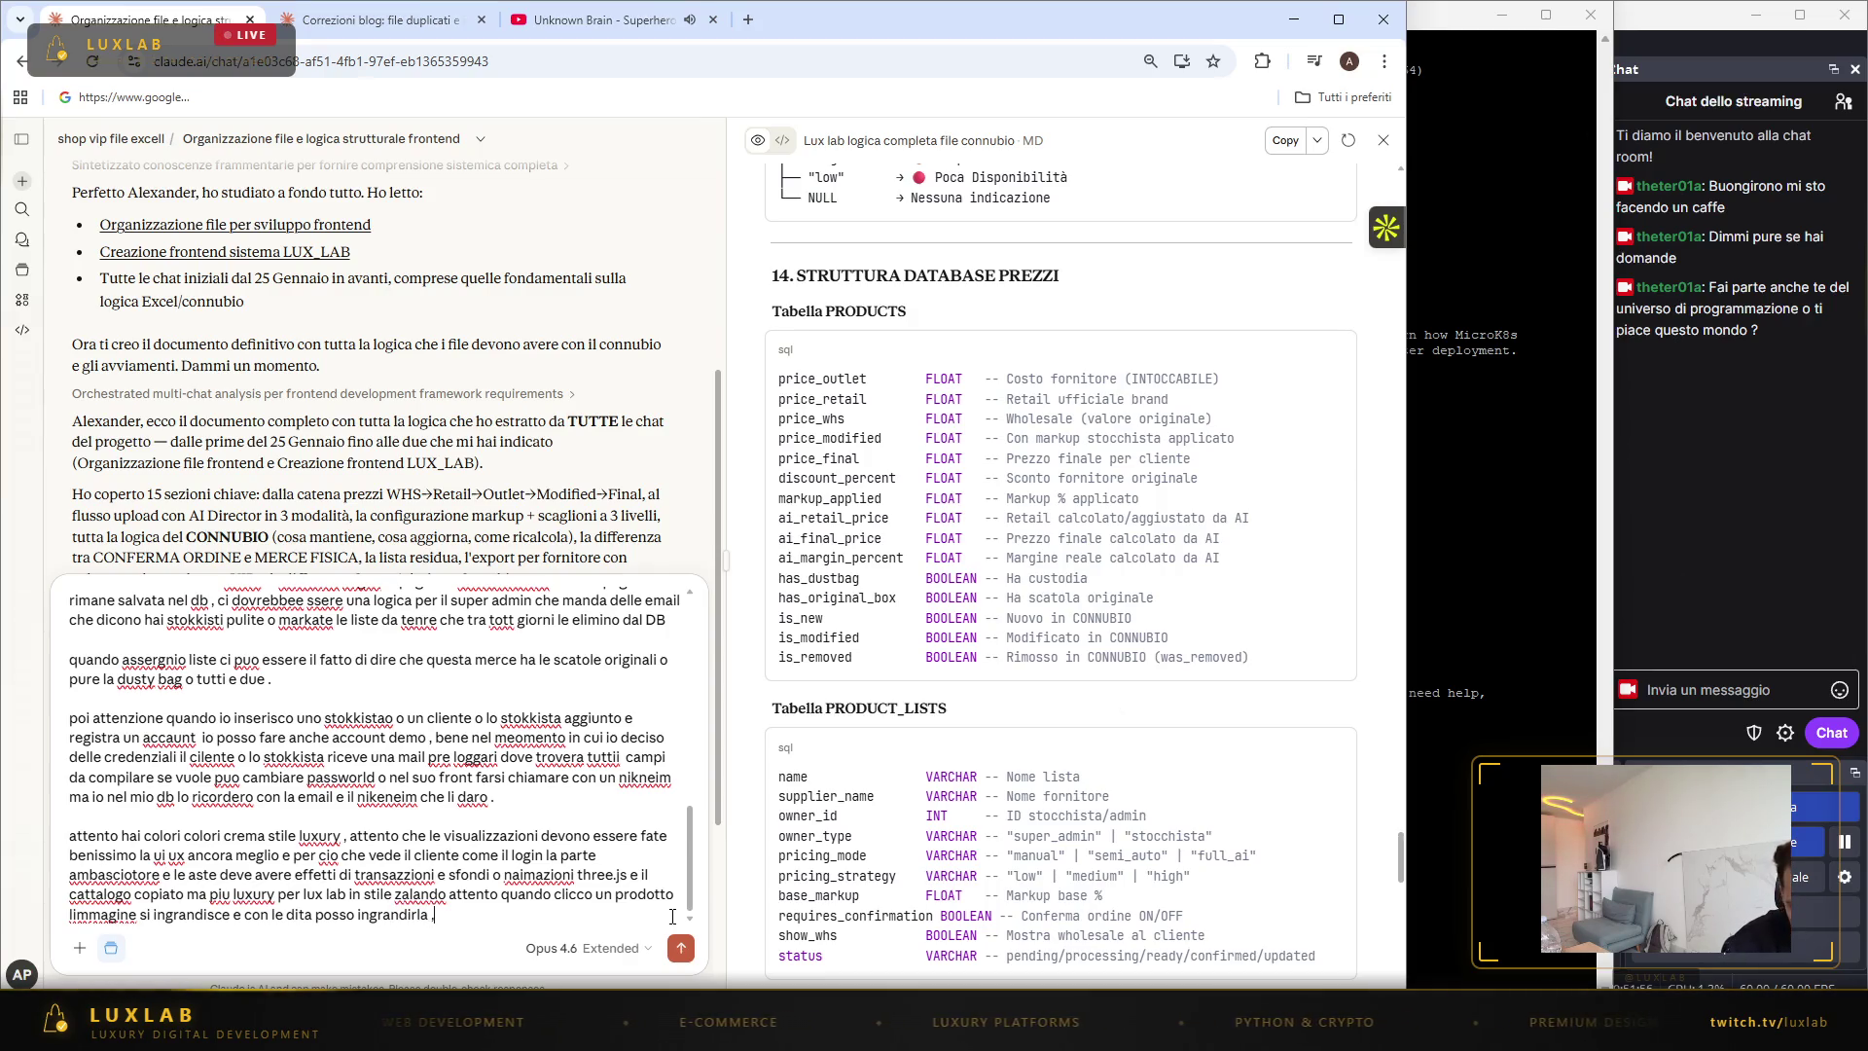
{"action": "type", "text": "licco info c"}
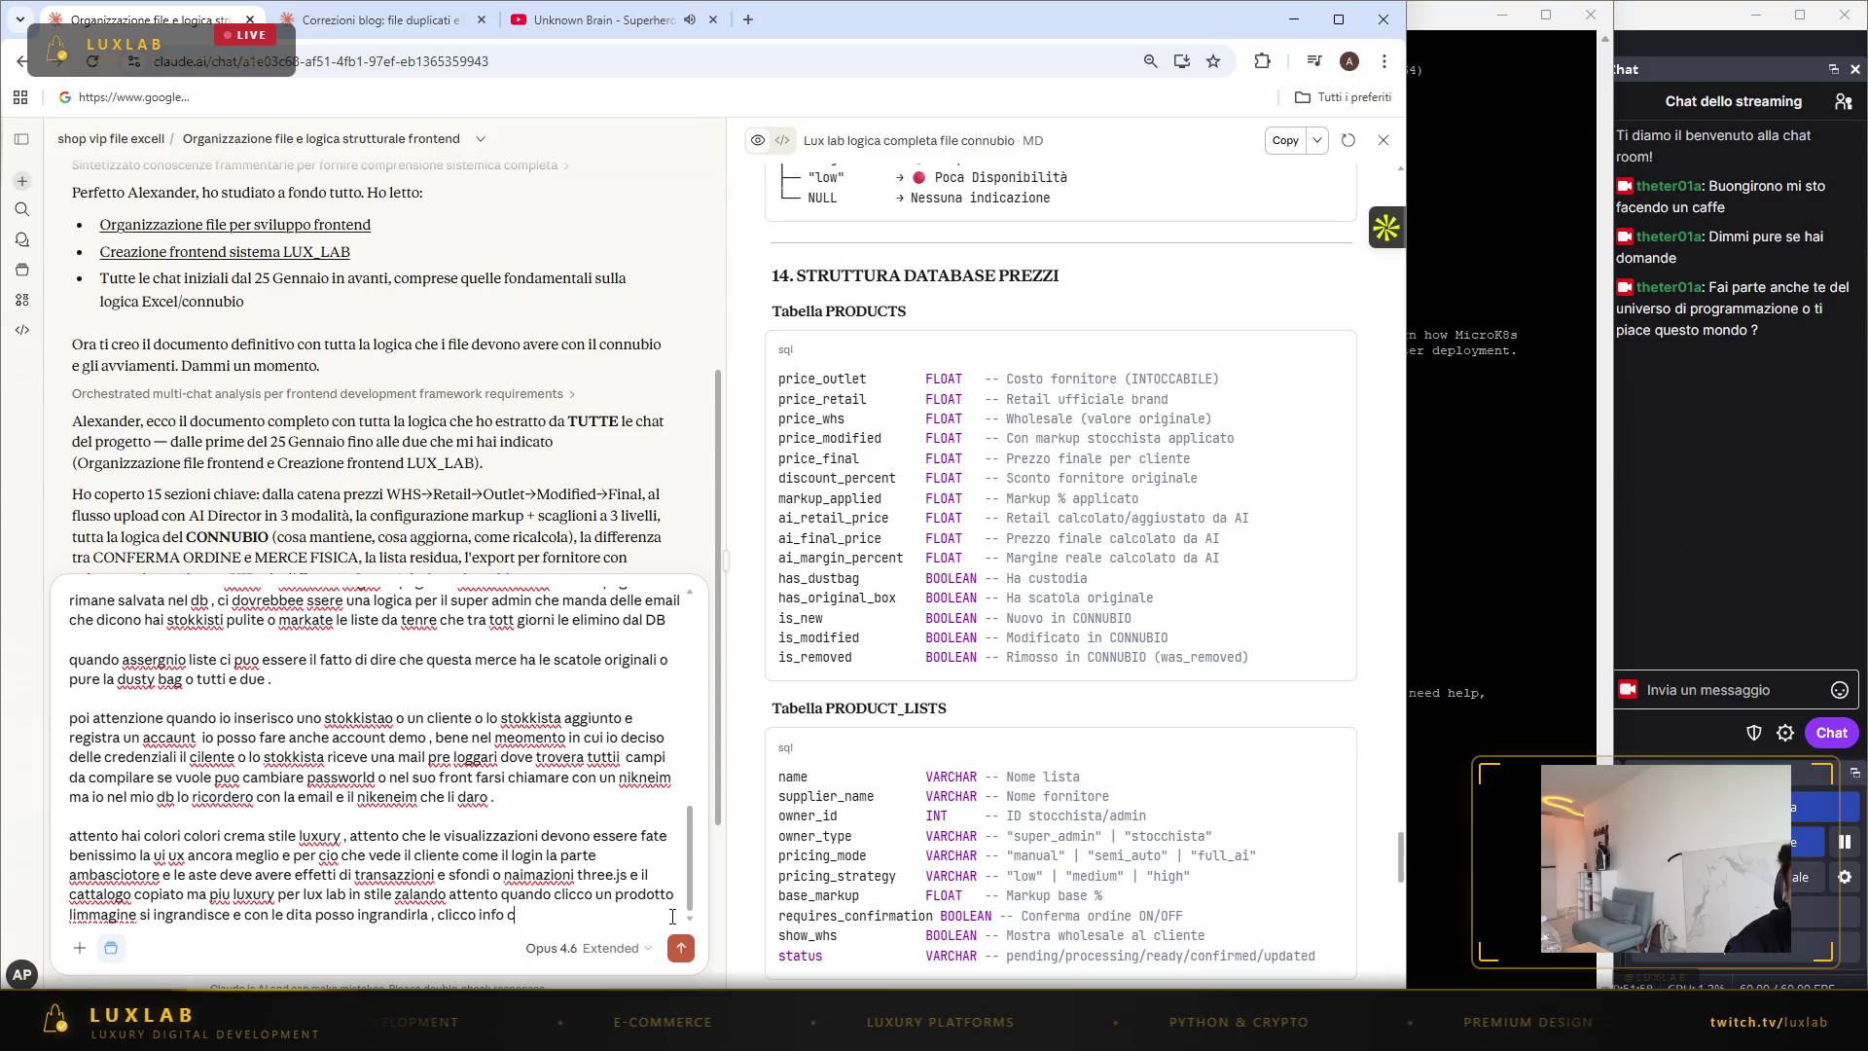
{"action": "key", "text": "BackSpace"}
{"action": "type", "text": "vedo tutte le info del prodo"}
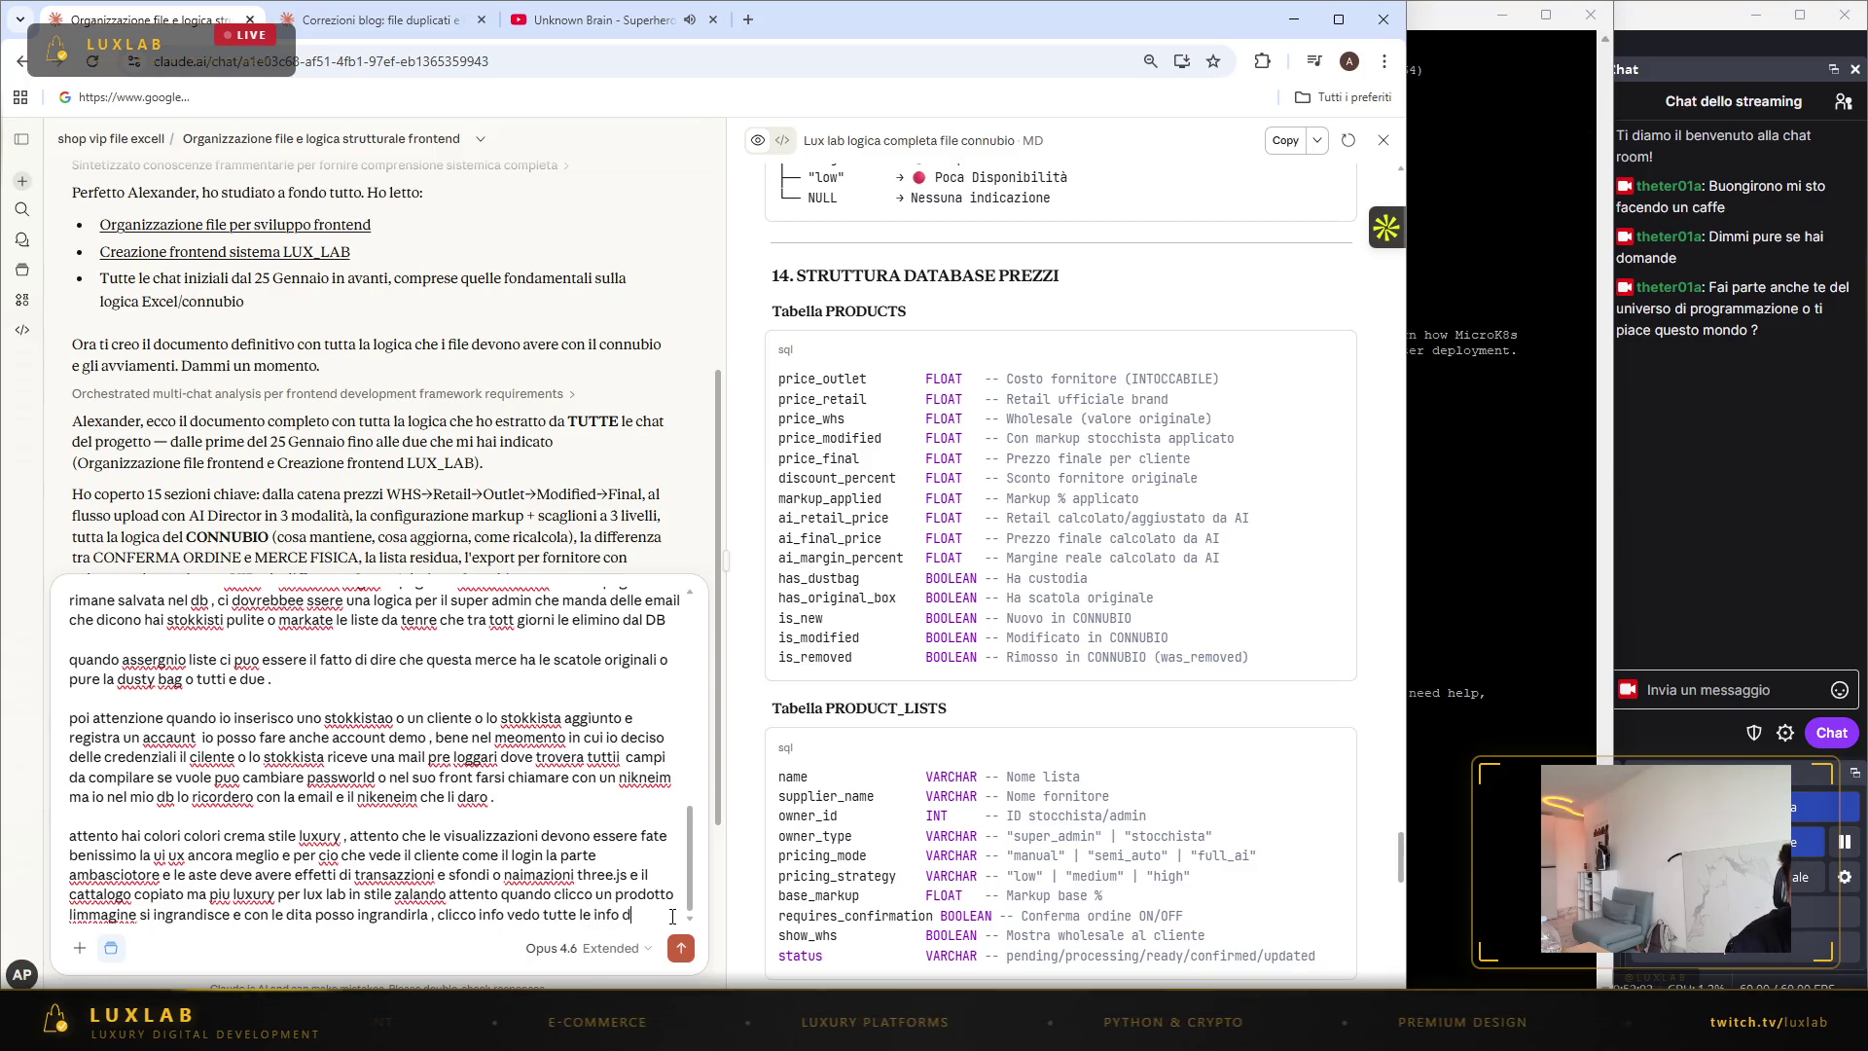
{"action": "type", "text": "tto del"}
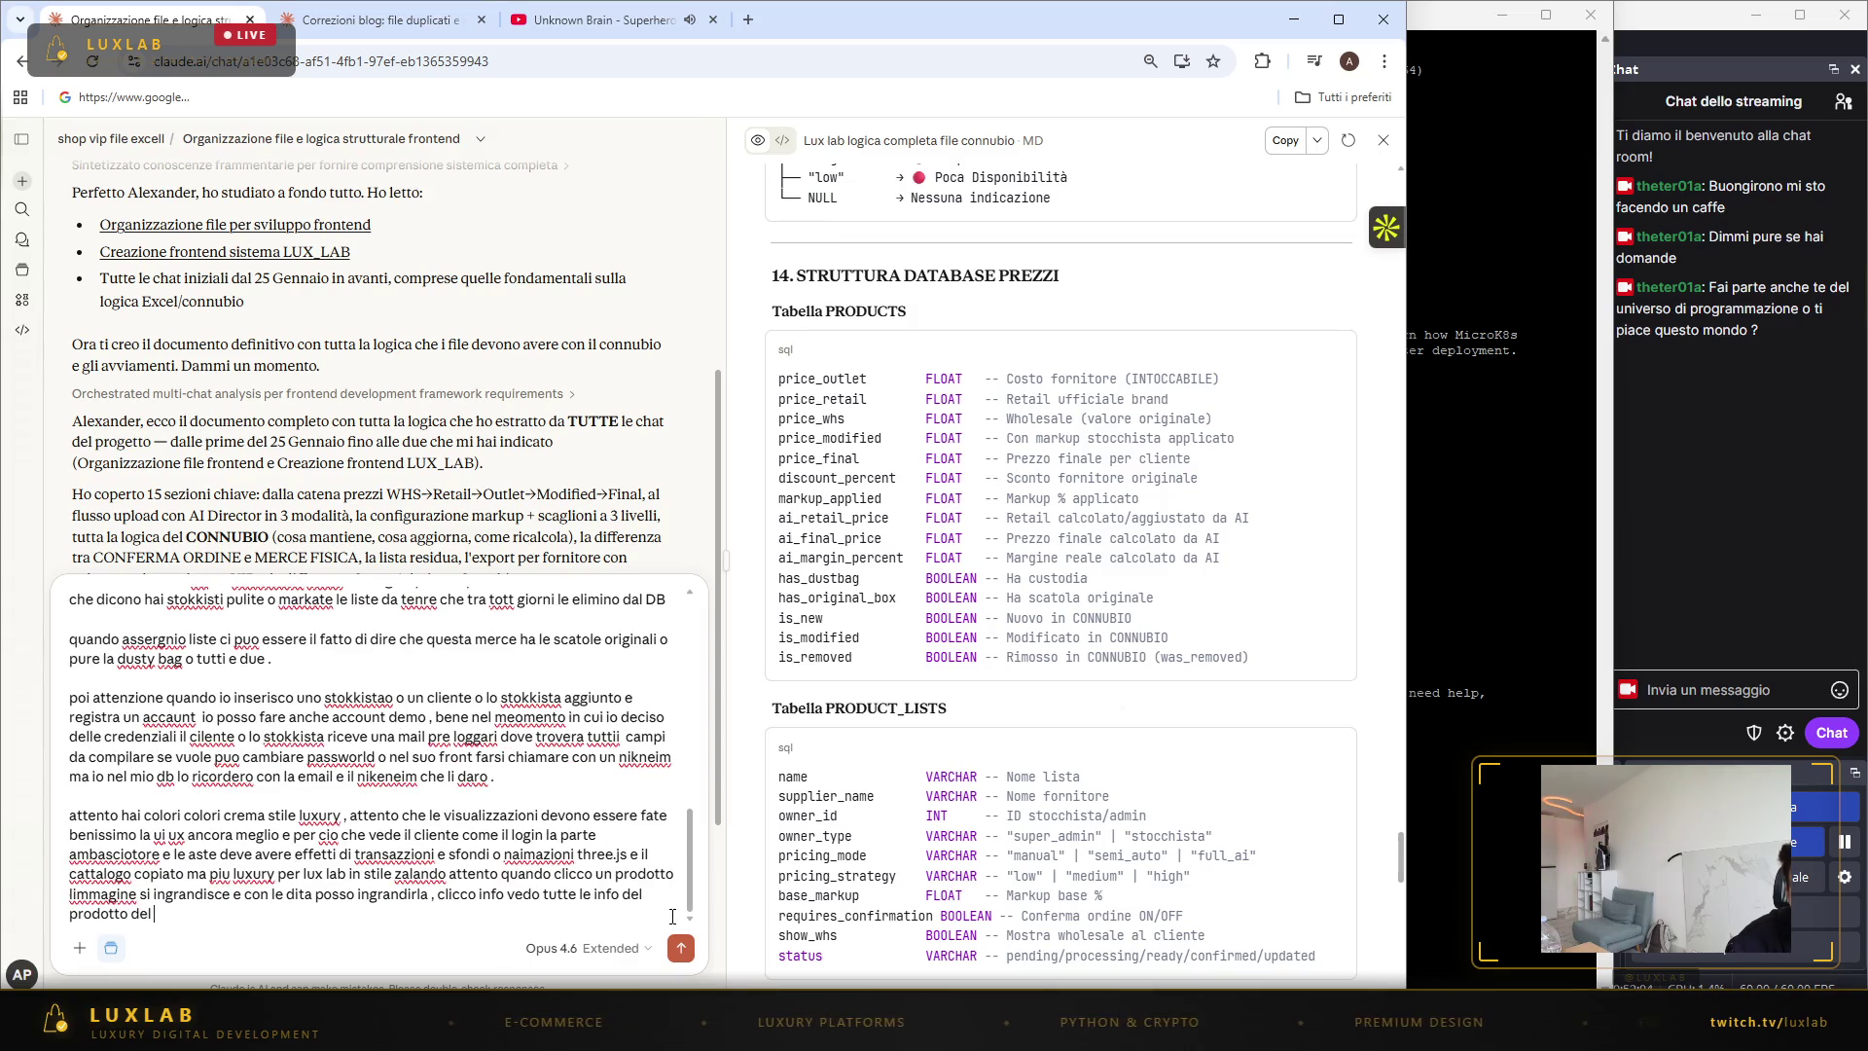
{"action": "type", "text": " file excell che voglio far ve"}
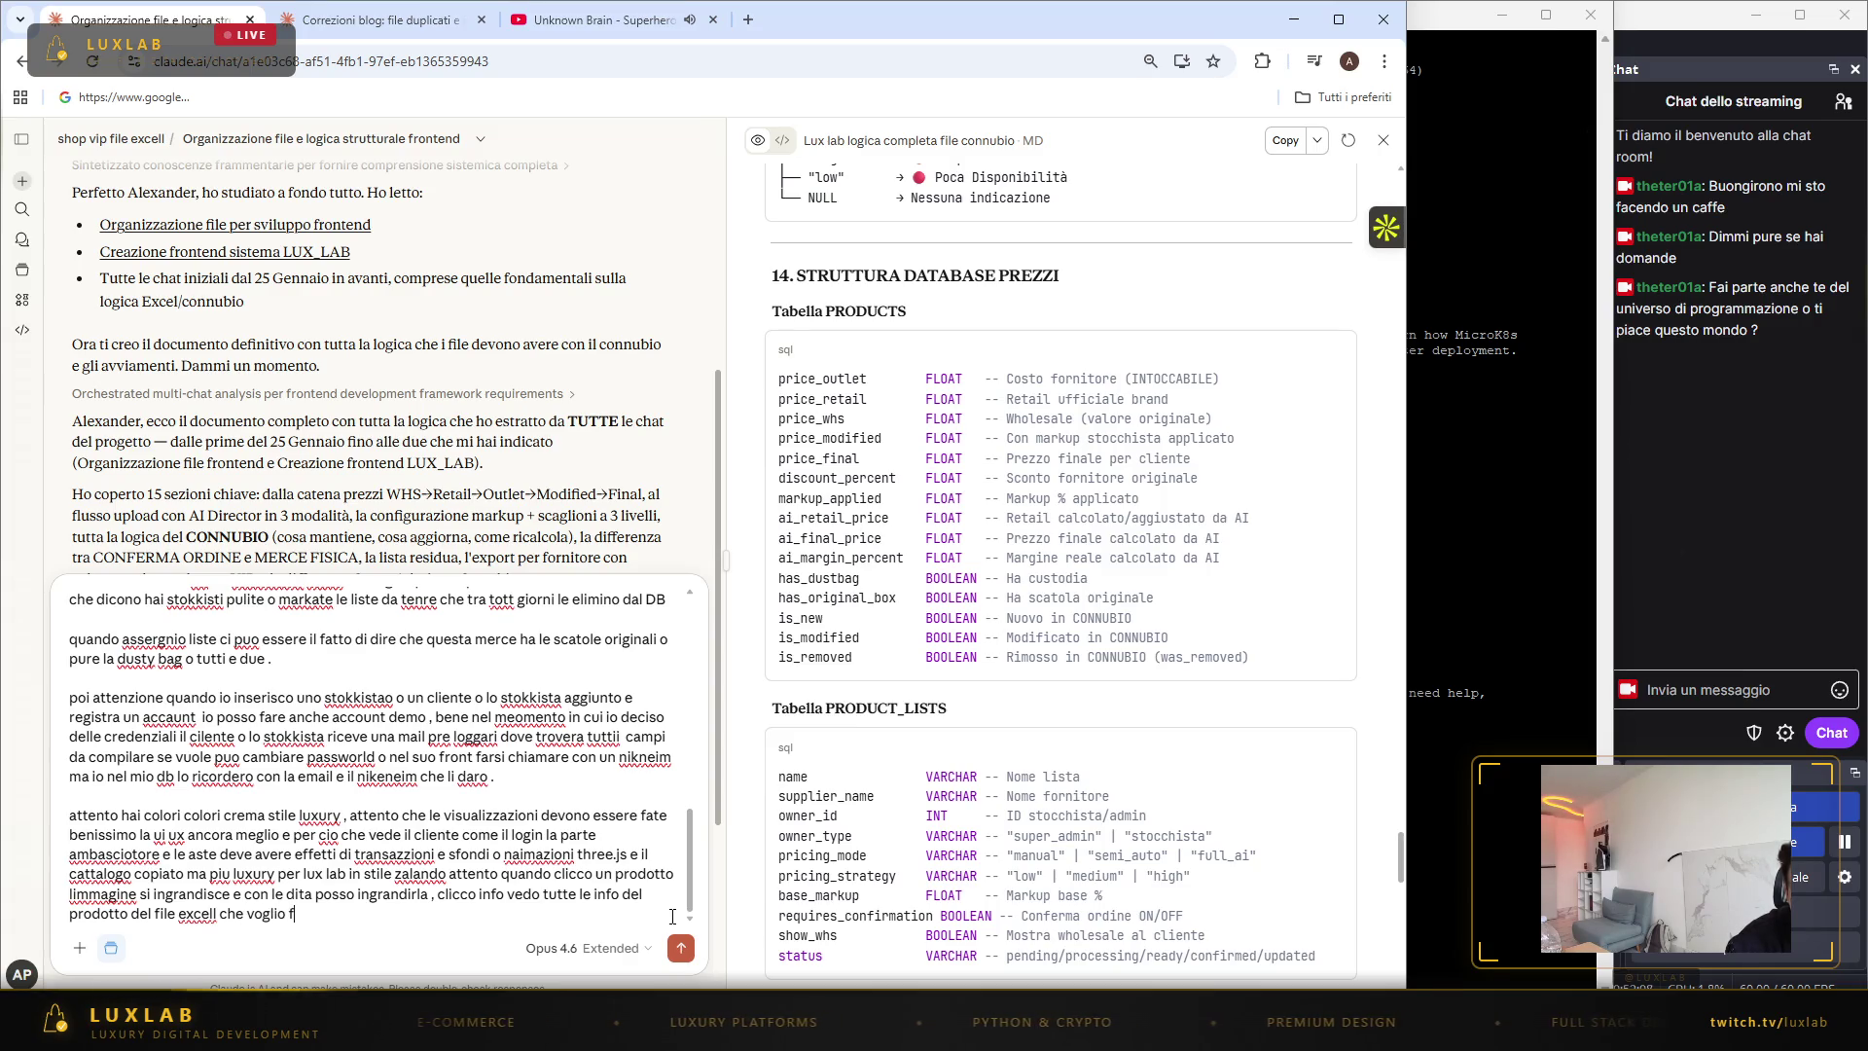
{"action": "type", "text": "dere."}
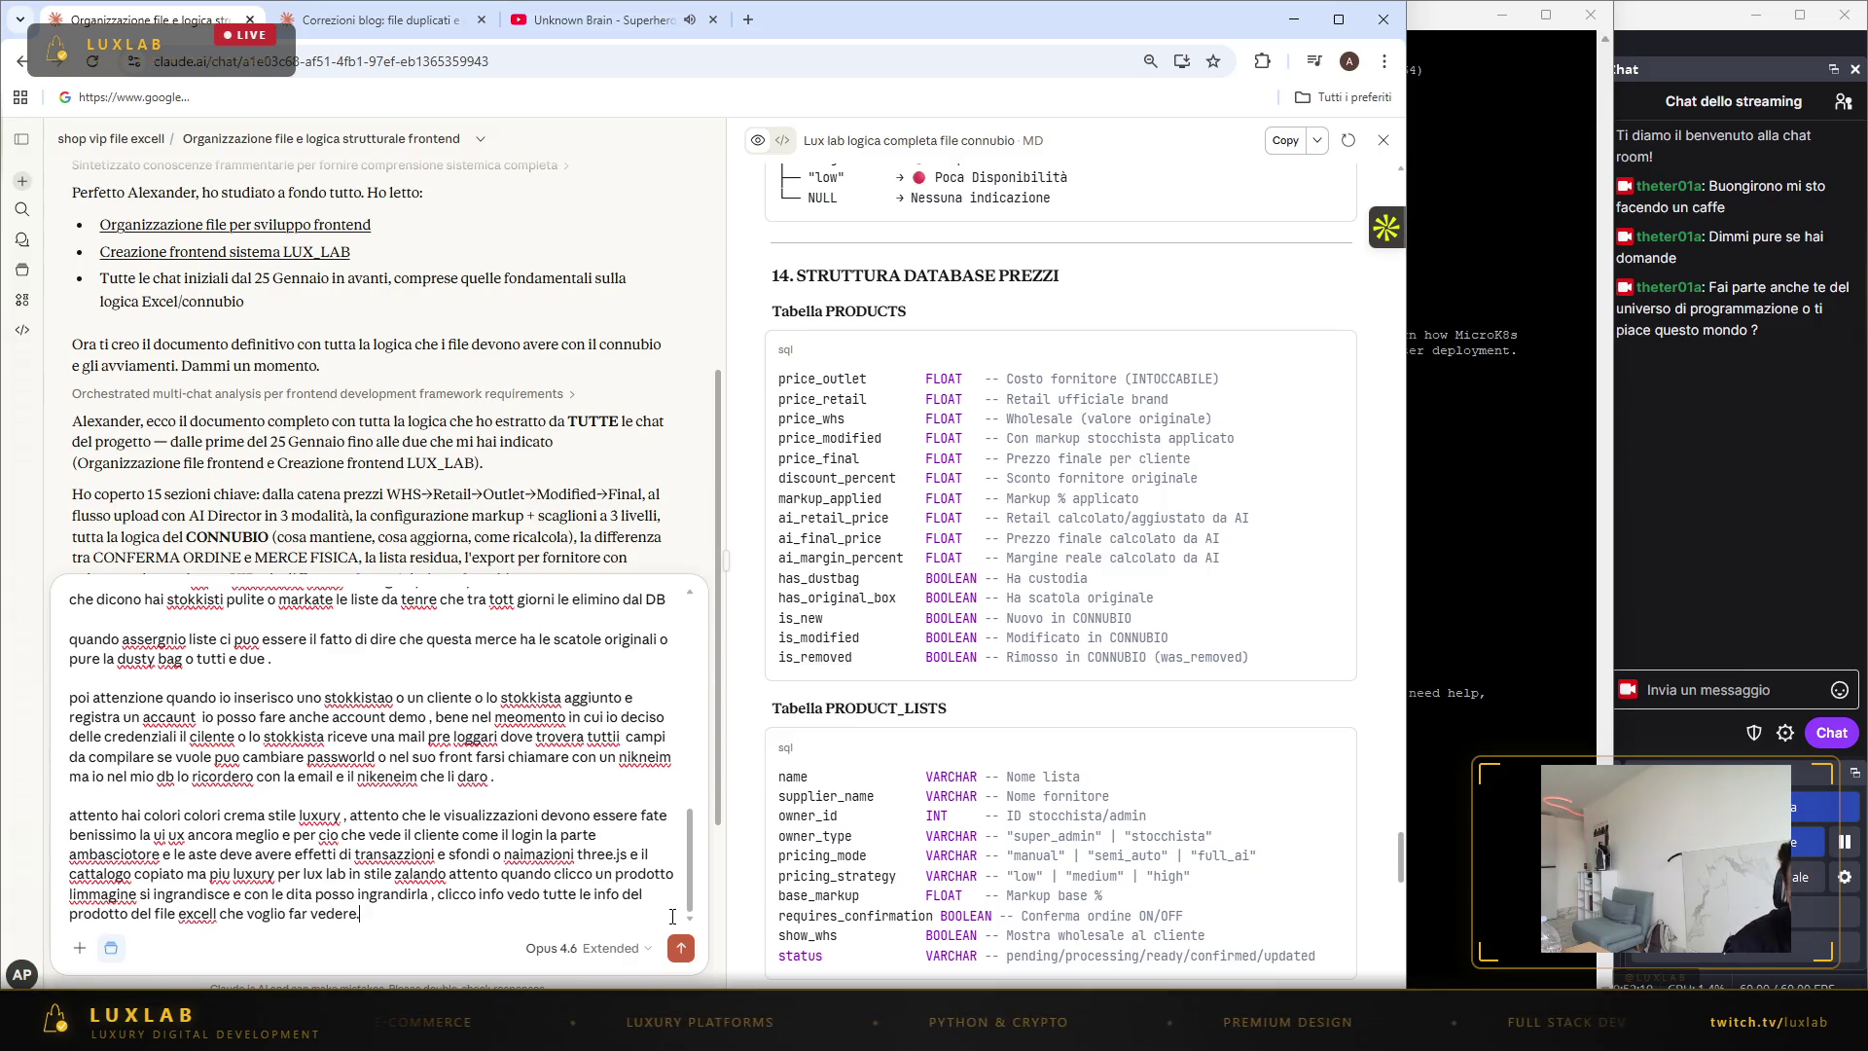
{"action": "key", "text": "shift+Return"}
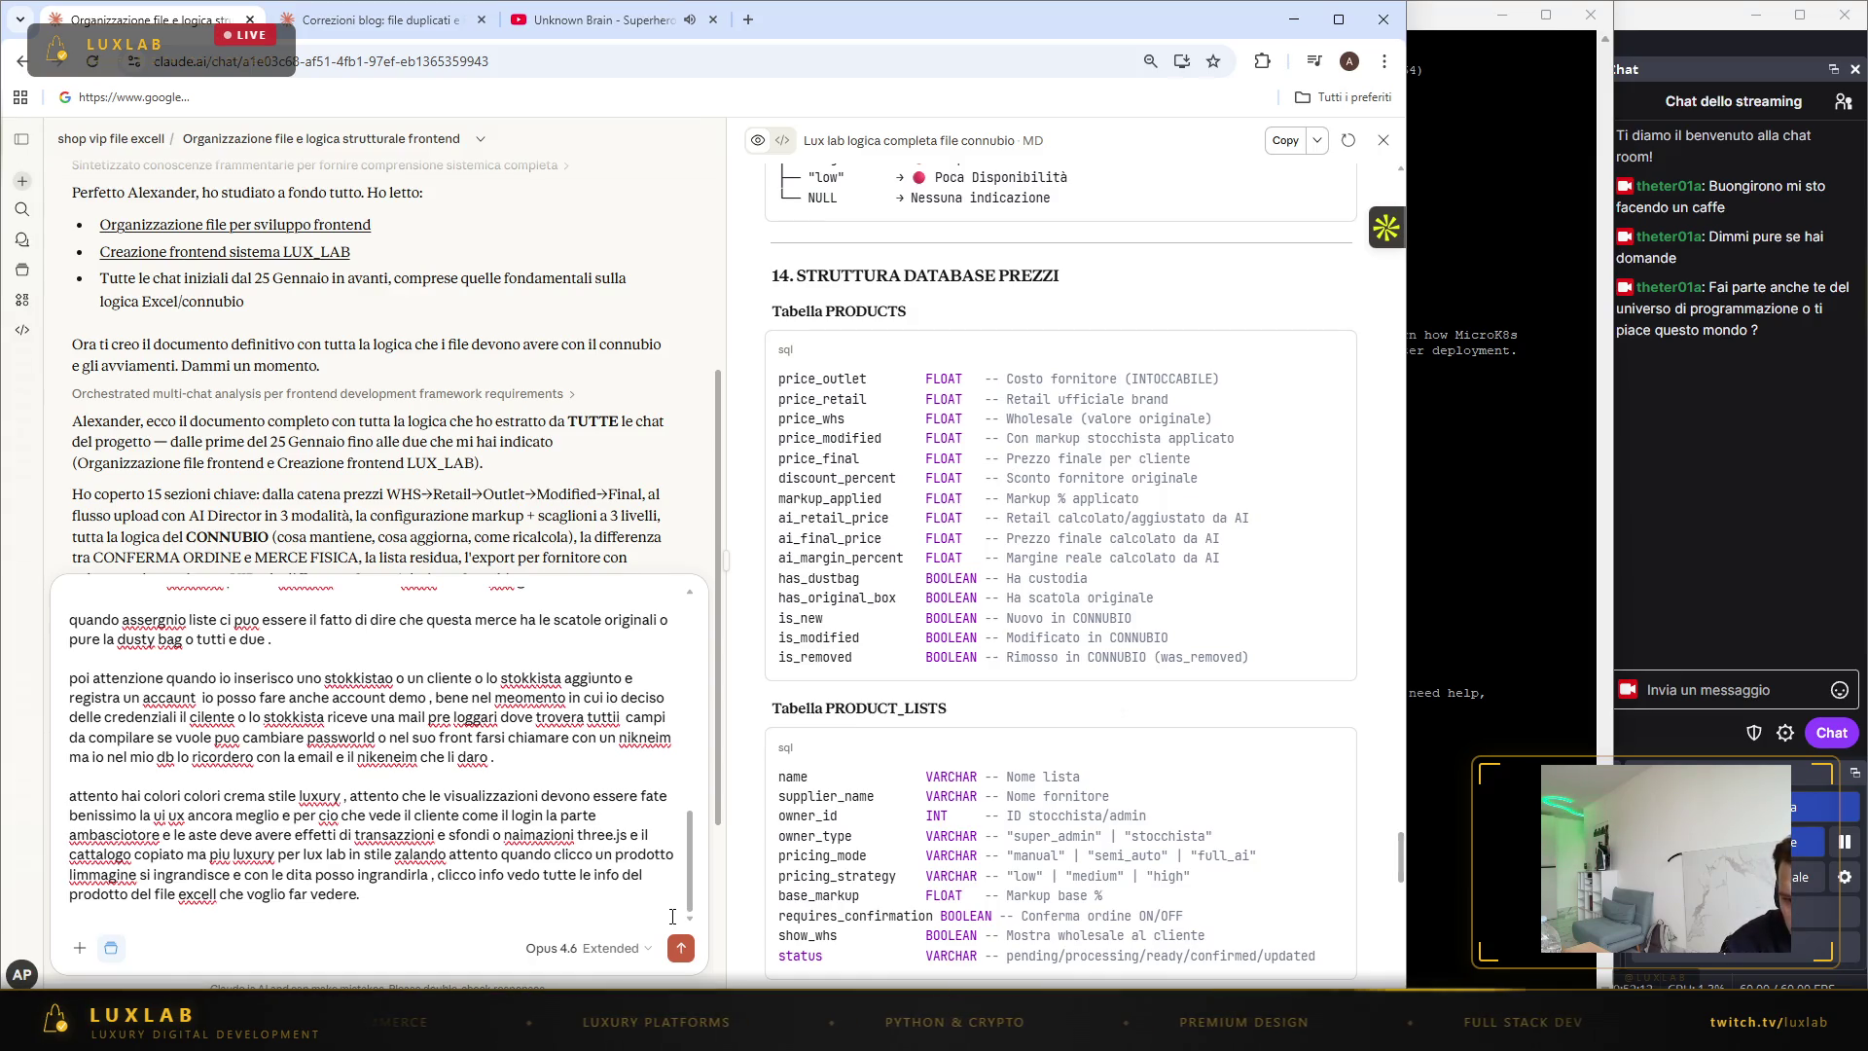
{"action": "scroll", "coordinate": [985, 605], "scroll_direction": "down", "scroll_amount": 15}
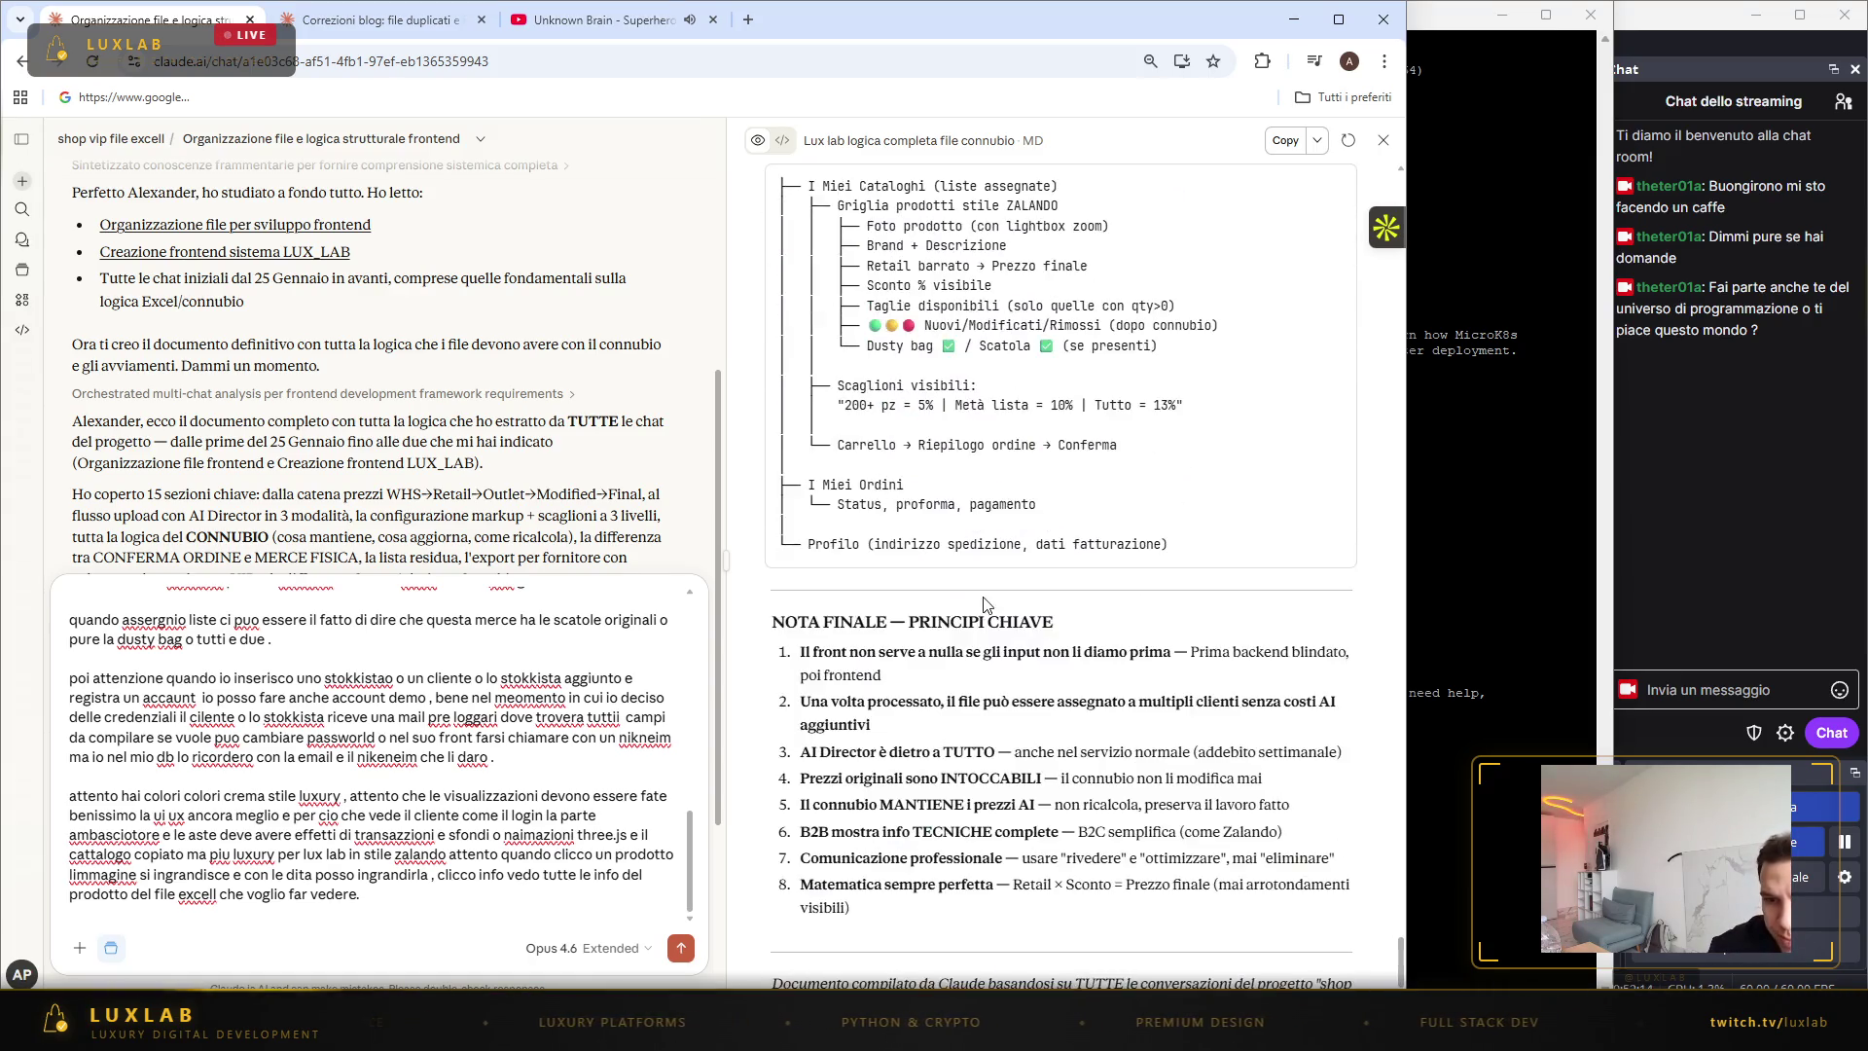
Step: Scroll the document panel to NOTA FINALE — PRINCIPI CHIAVE and add a blank line to the draft
{"action": "scroll", "coordinate": [984, 605], "scroll_direction": "down", "scroll_amount": 1}
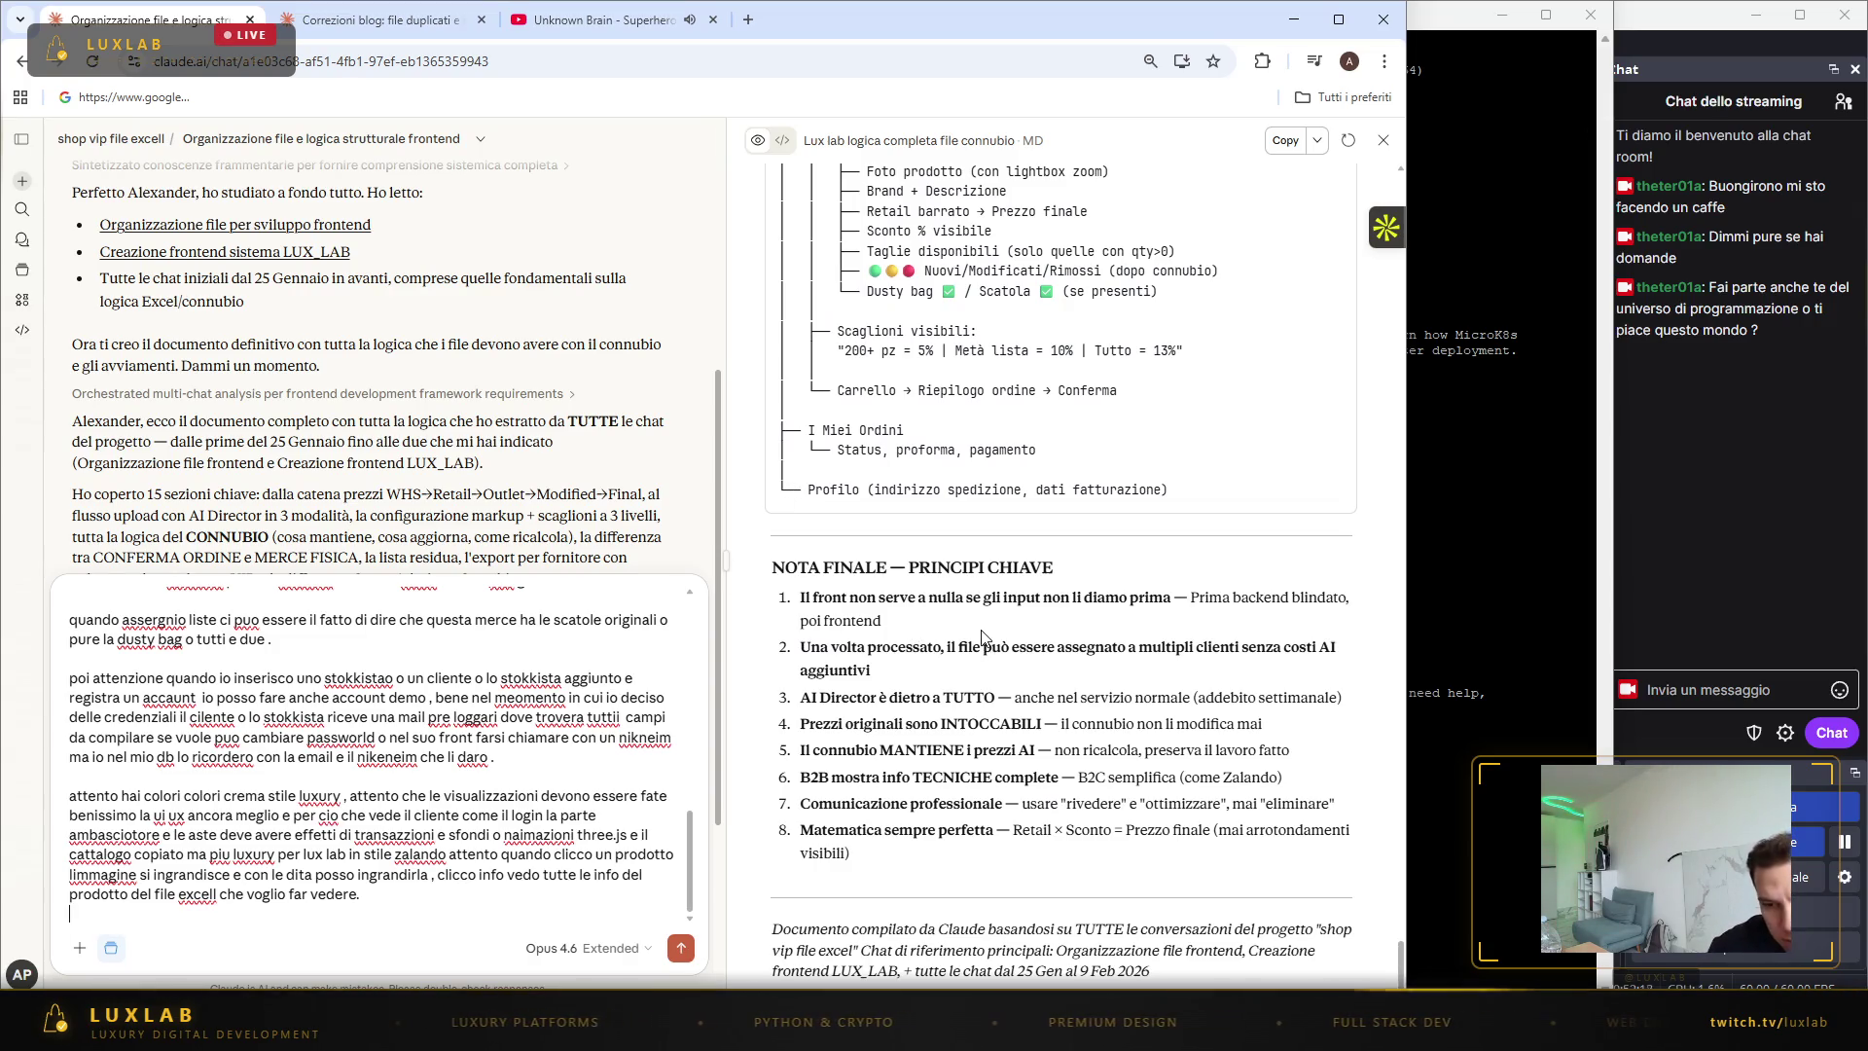
{"action": "key", "text": "shift+Return"}
{"action": "key", "text": "shift+Return"}
{"action": "type", "text": "si"}
{"action": "key", "text": "BackSpace"}
{"action": "key", "text": "BackSpace"}
Step: Add a closing line asking about other questions, DB logic, and continuing, then send the message
{"action": "type", "text": "mmi se hai altre"}
{"action": "key", "text": "BackSpace"}
{"action": "type", "text": "mande s"}
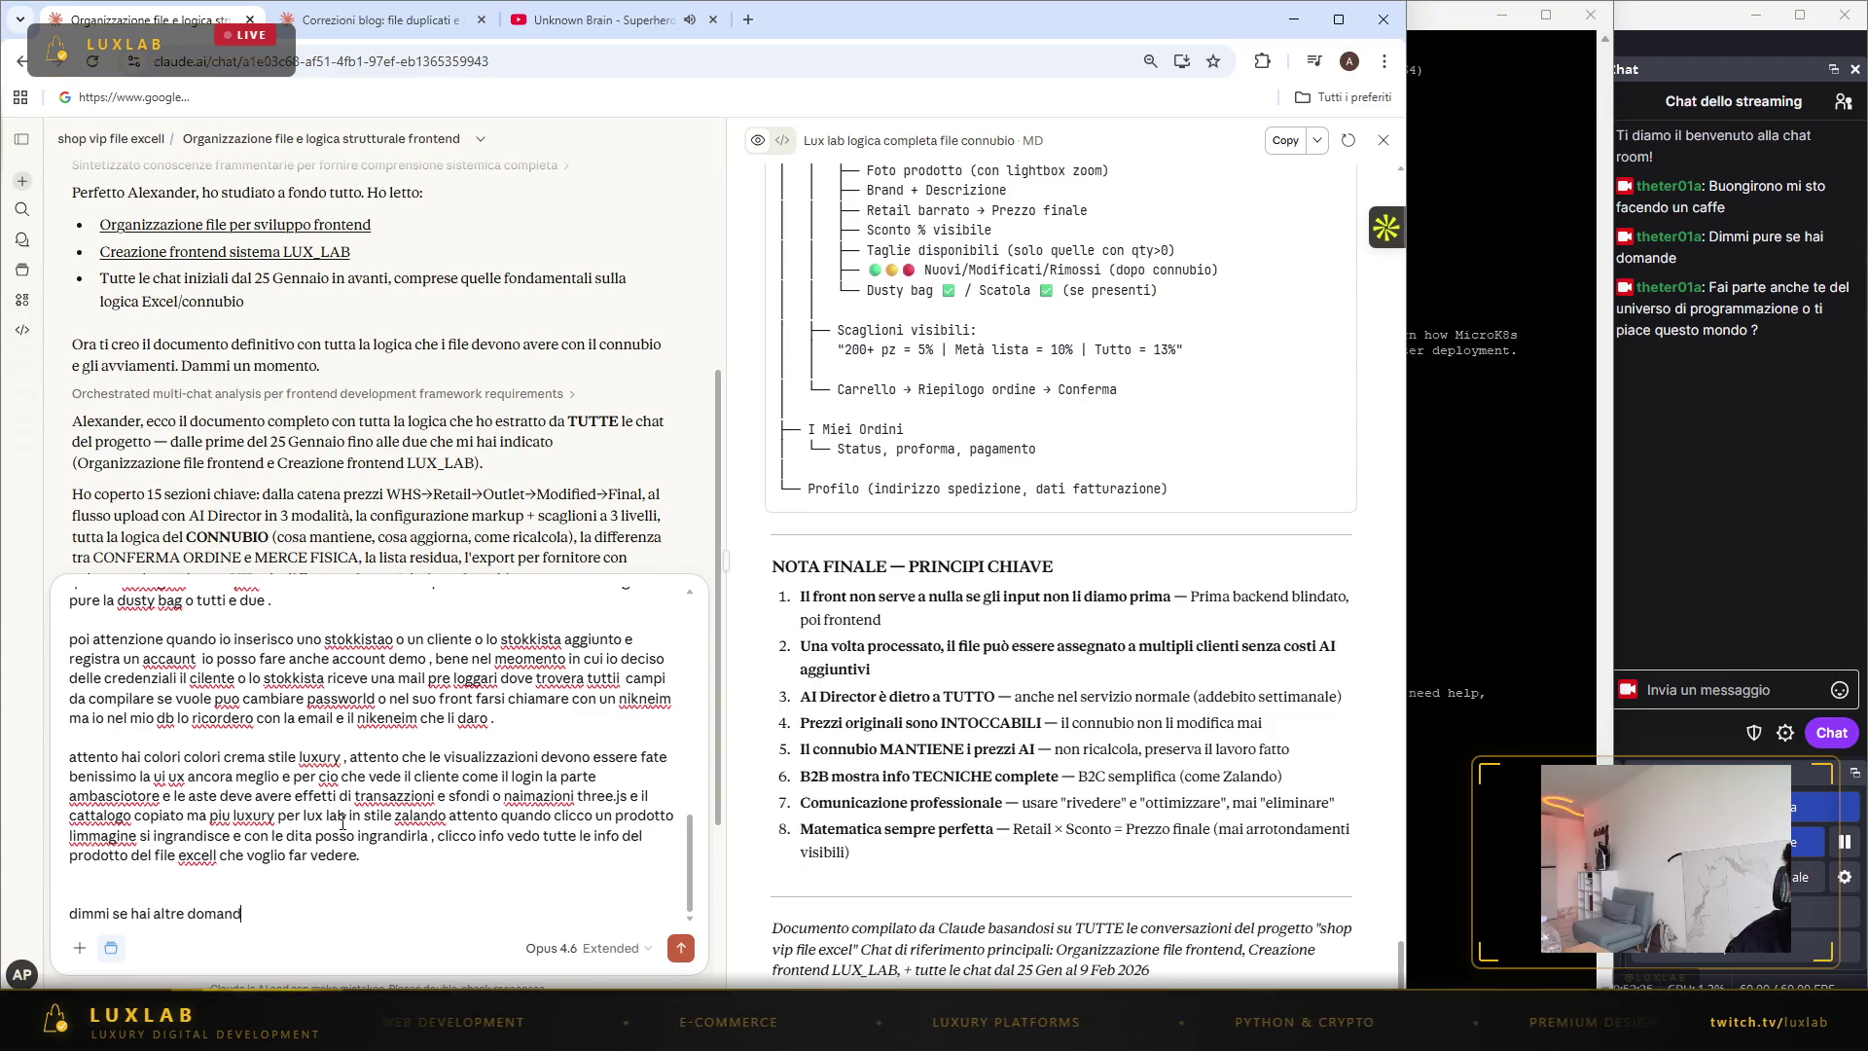
{"action": "type", "text": "e nel db ce"}
{"action": "key", "text": "BackSpace"}
{"action": "type", "text": "questa logica e"}
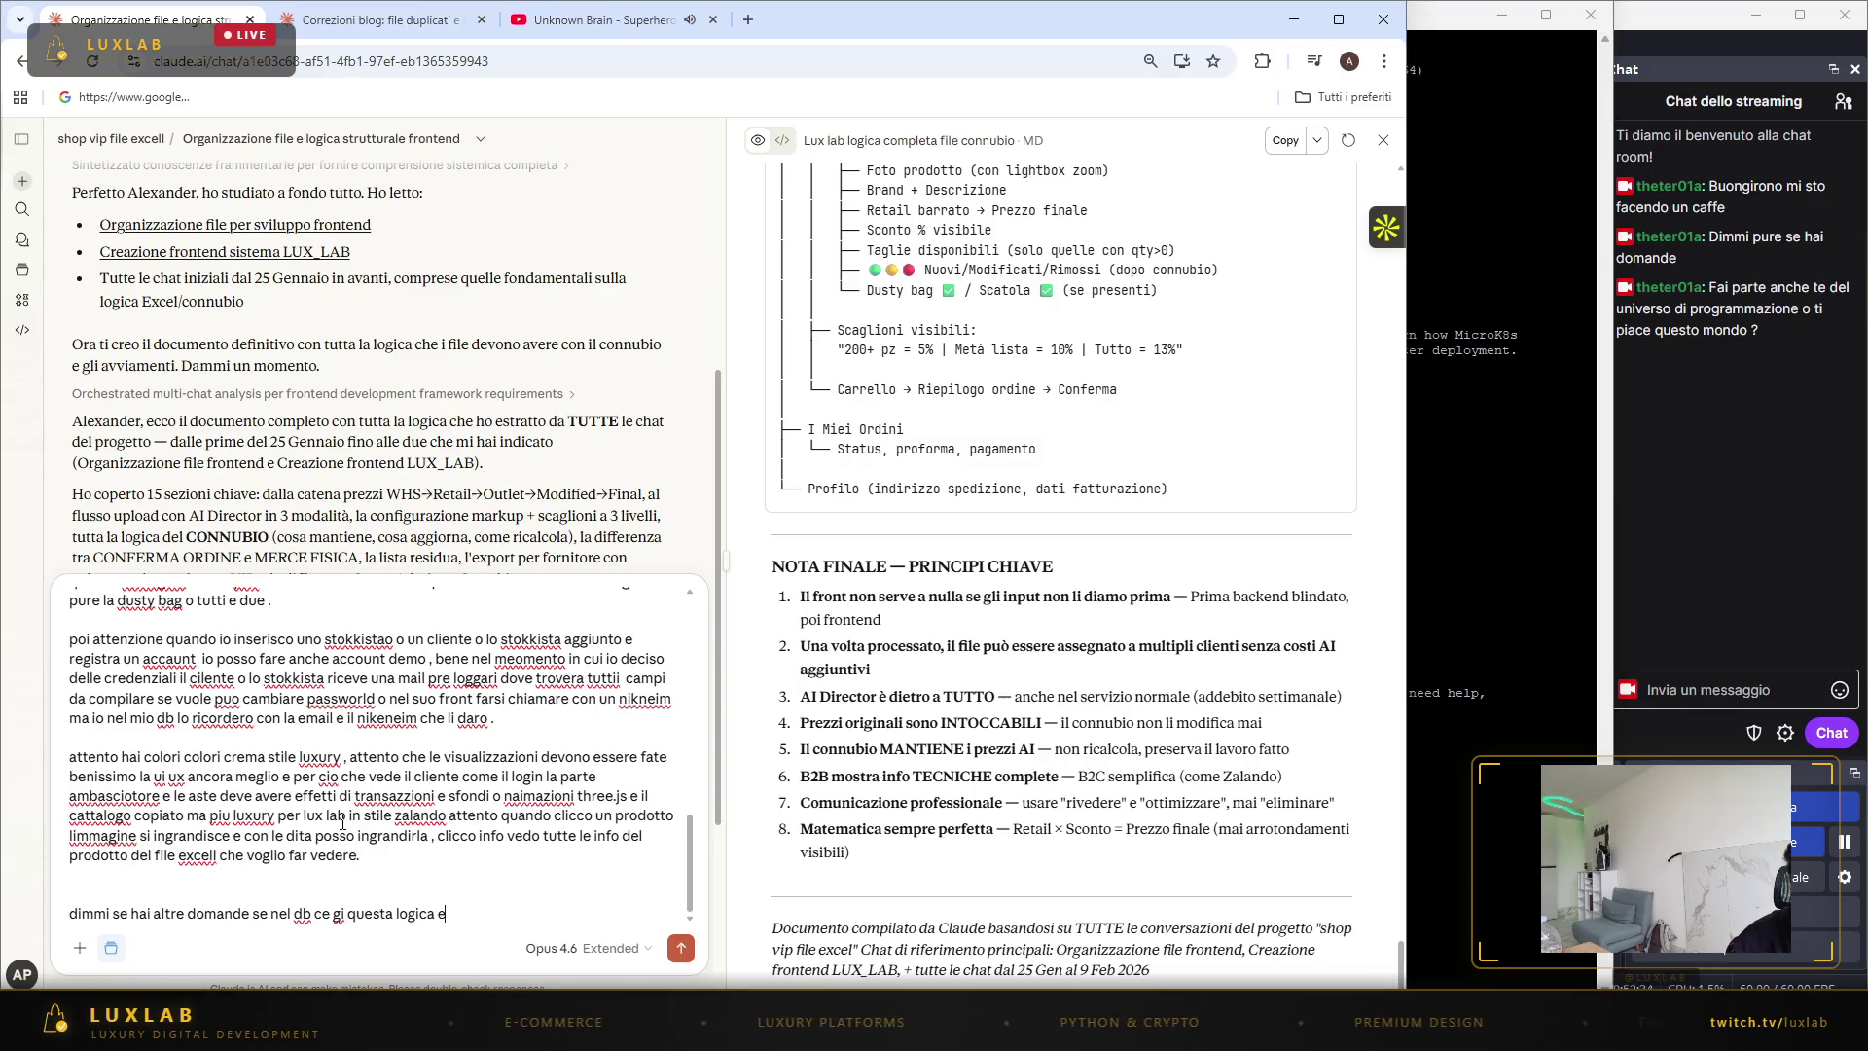
{"action": "type", "text": "oi continuiamo a fare iu"}
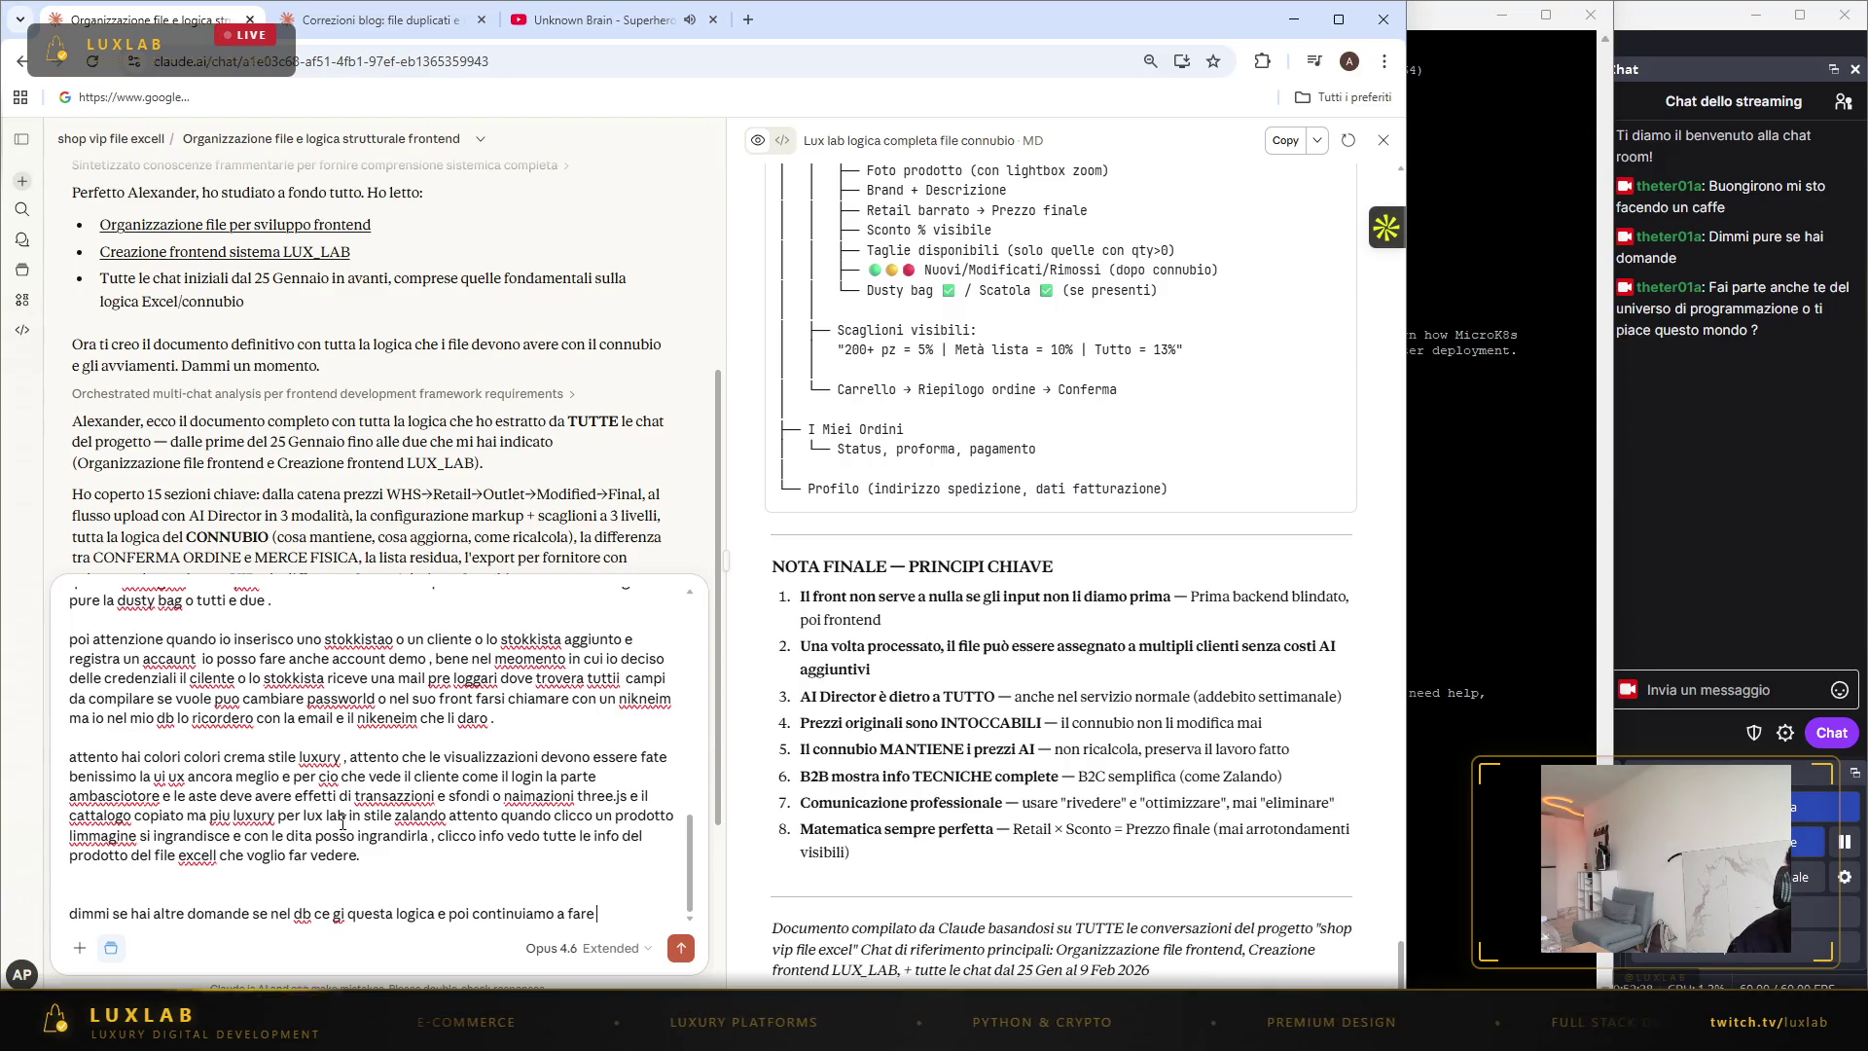
{"action": "type", "text": "l nostr percorso"}
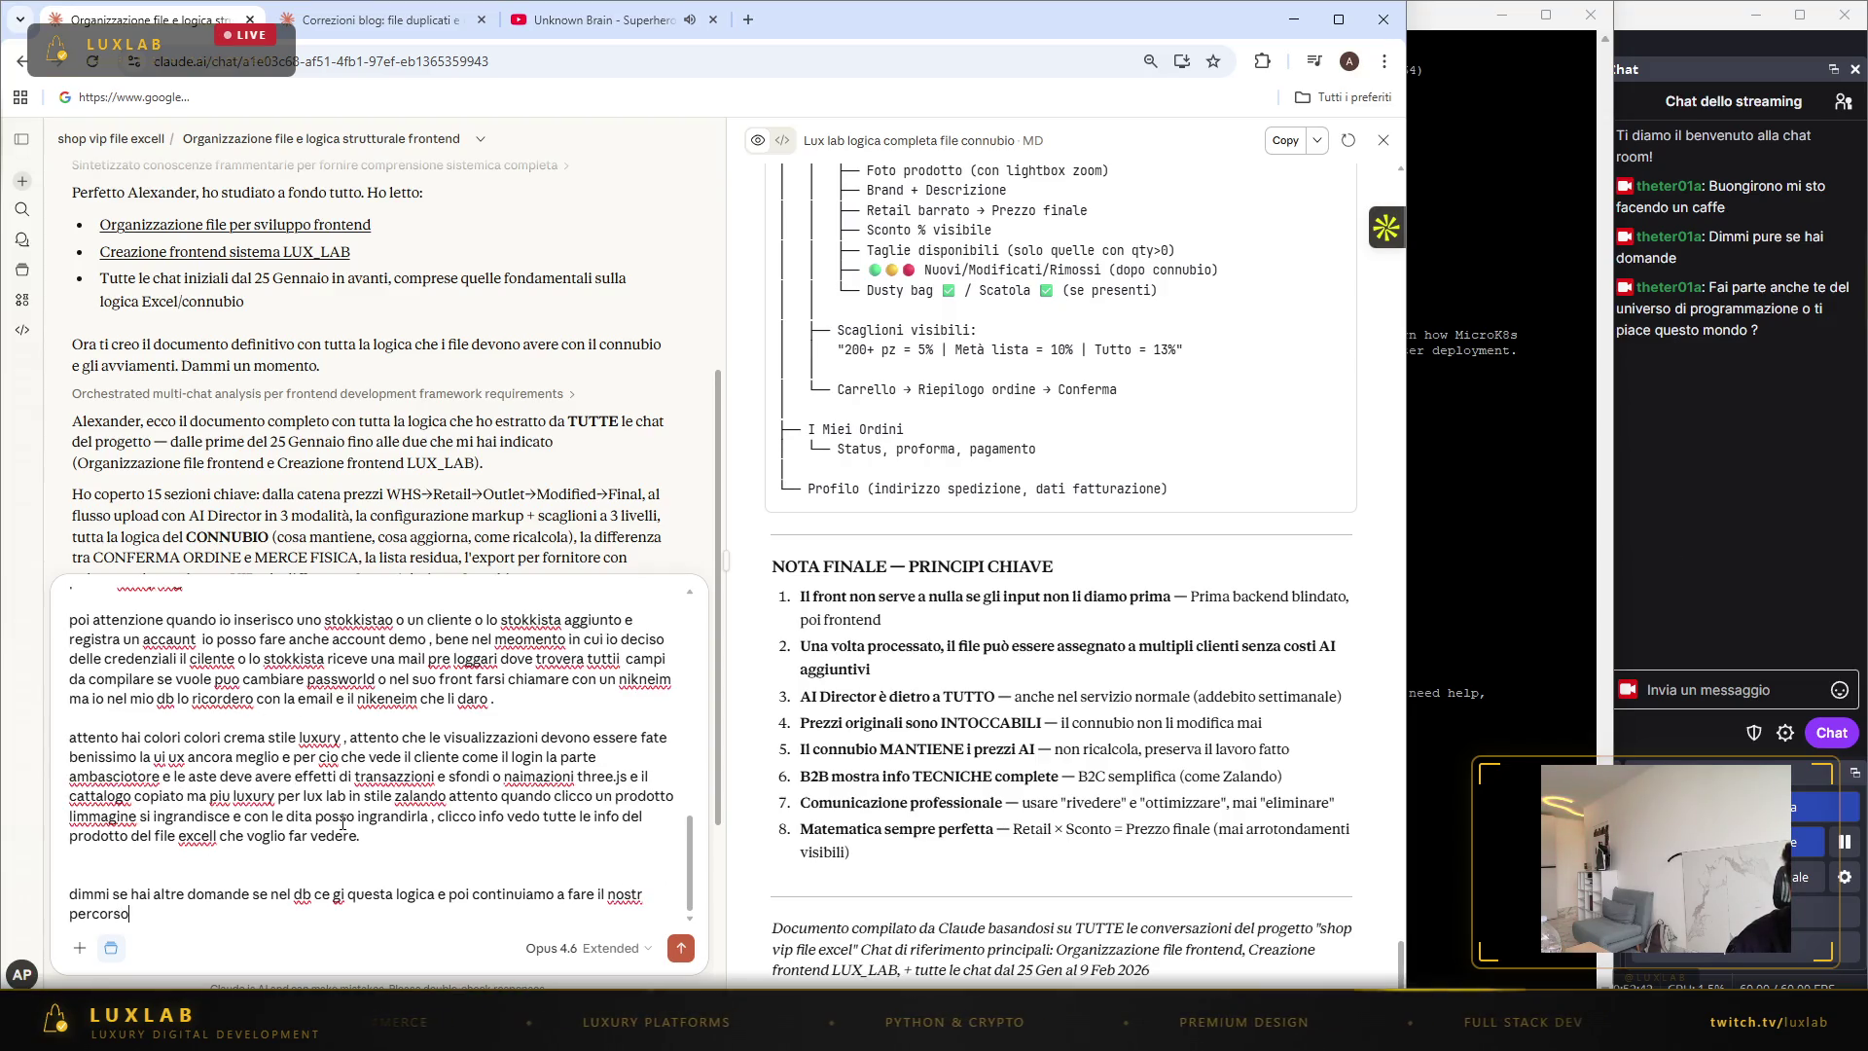
{"action": "key", "text": "Return"}
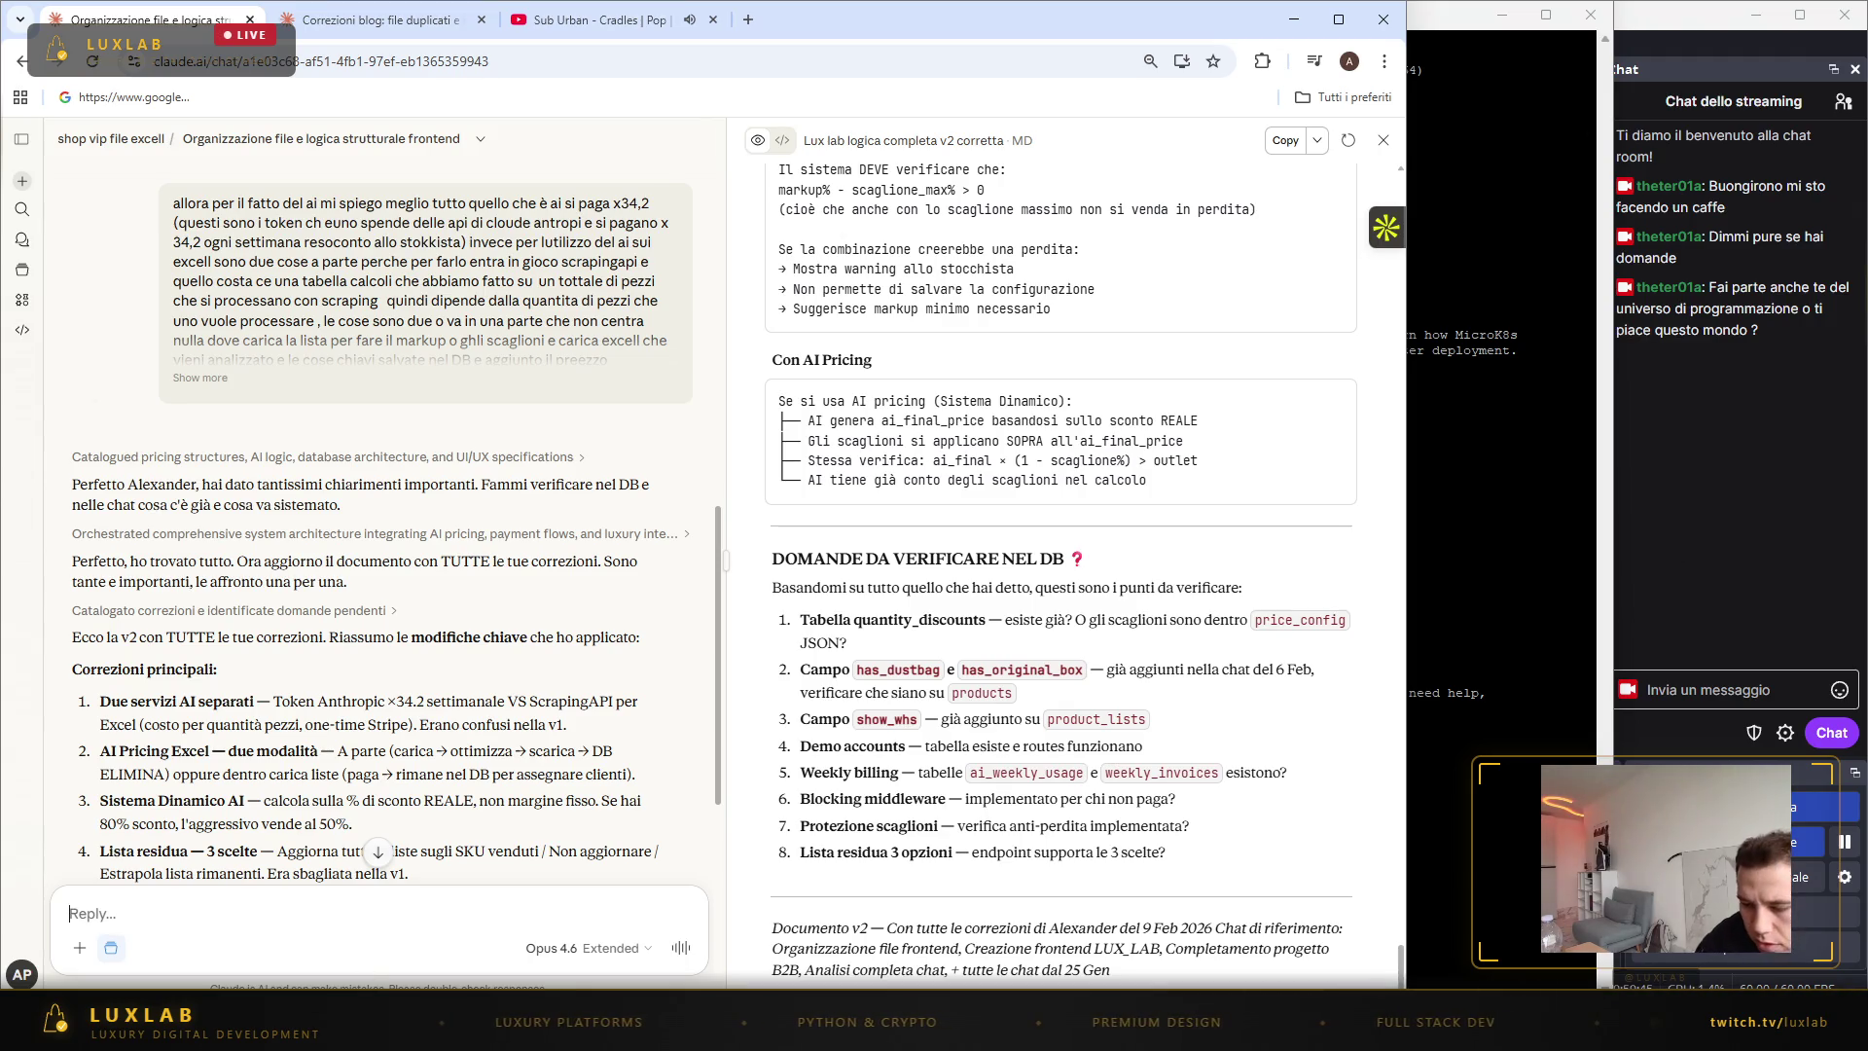
Step: View the subscription plans from the account menu, then go back to the chat
{"action": "key", "text": "super+s"}
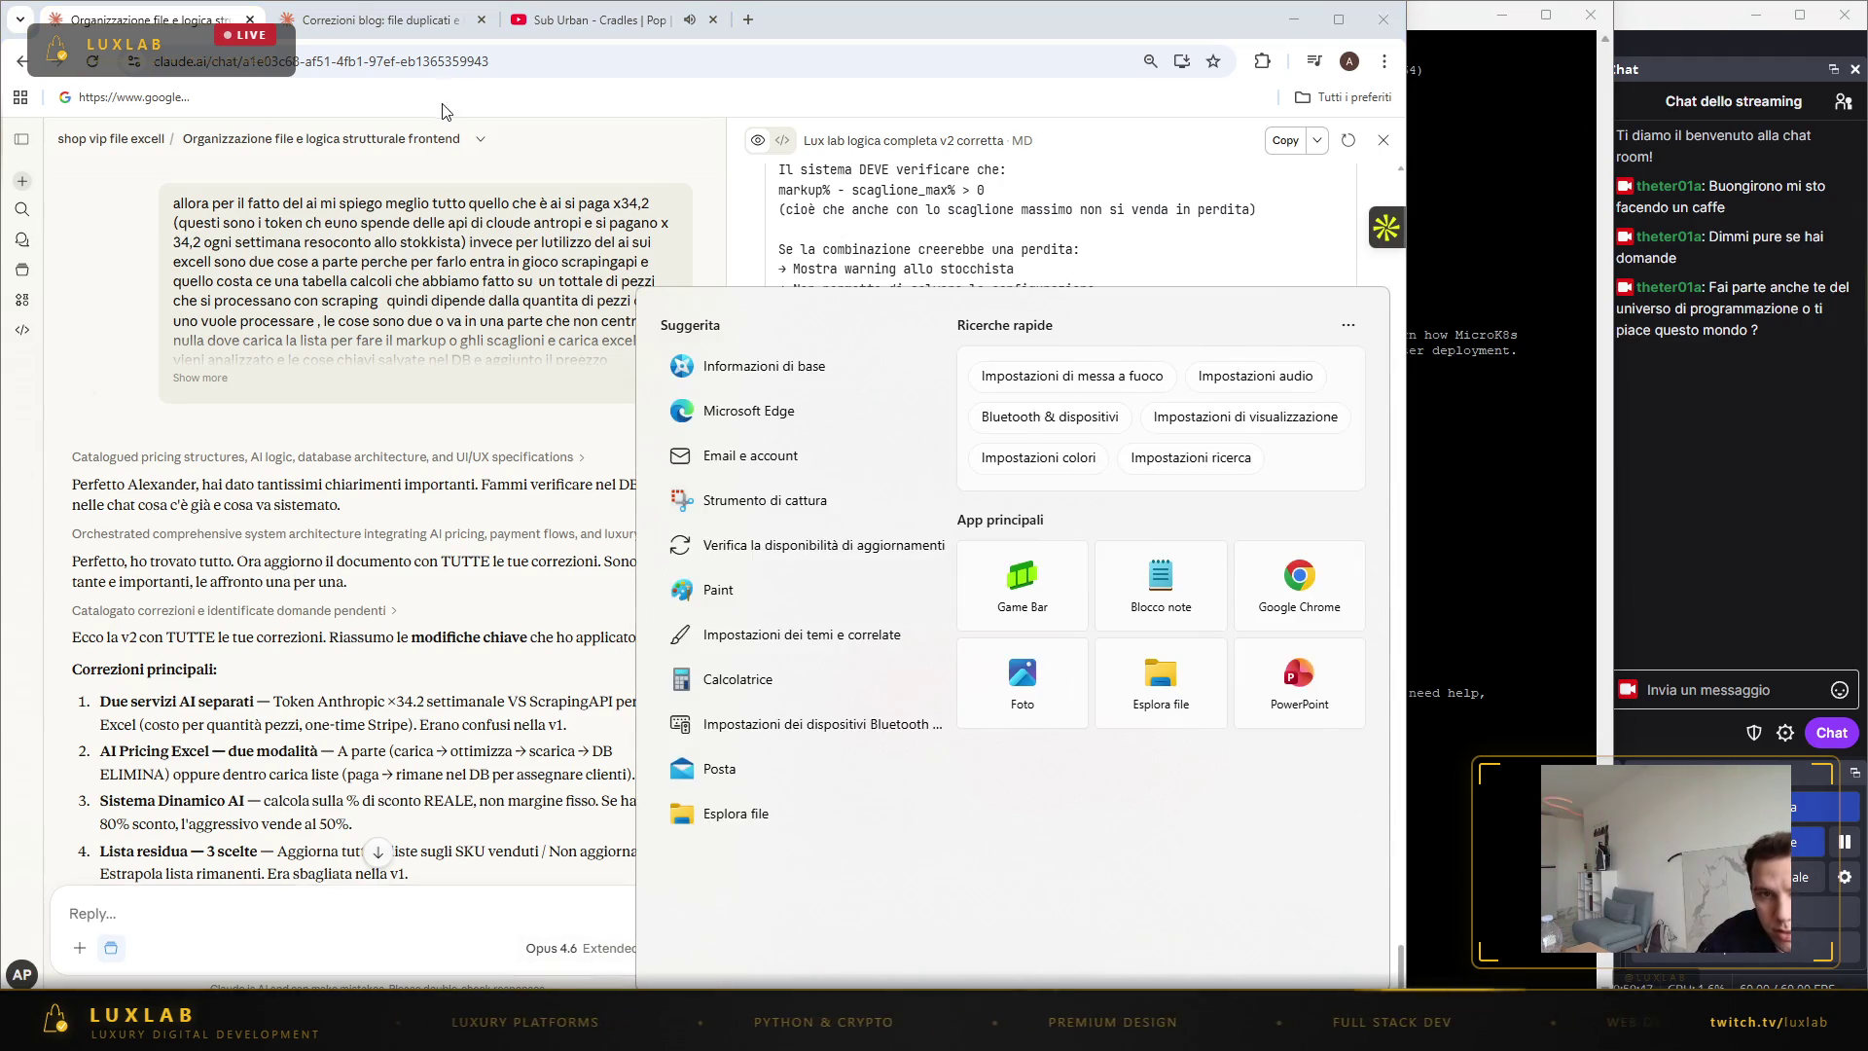
{"action": "key", "text": "Escape"}
{"action": "left_click", "coordinate": [21, 974]}
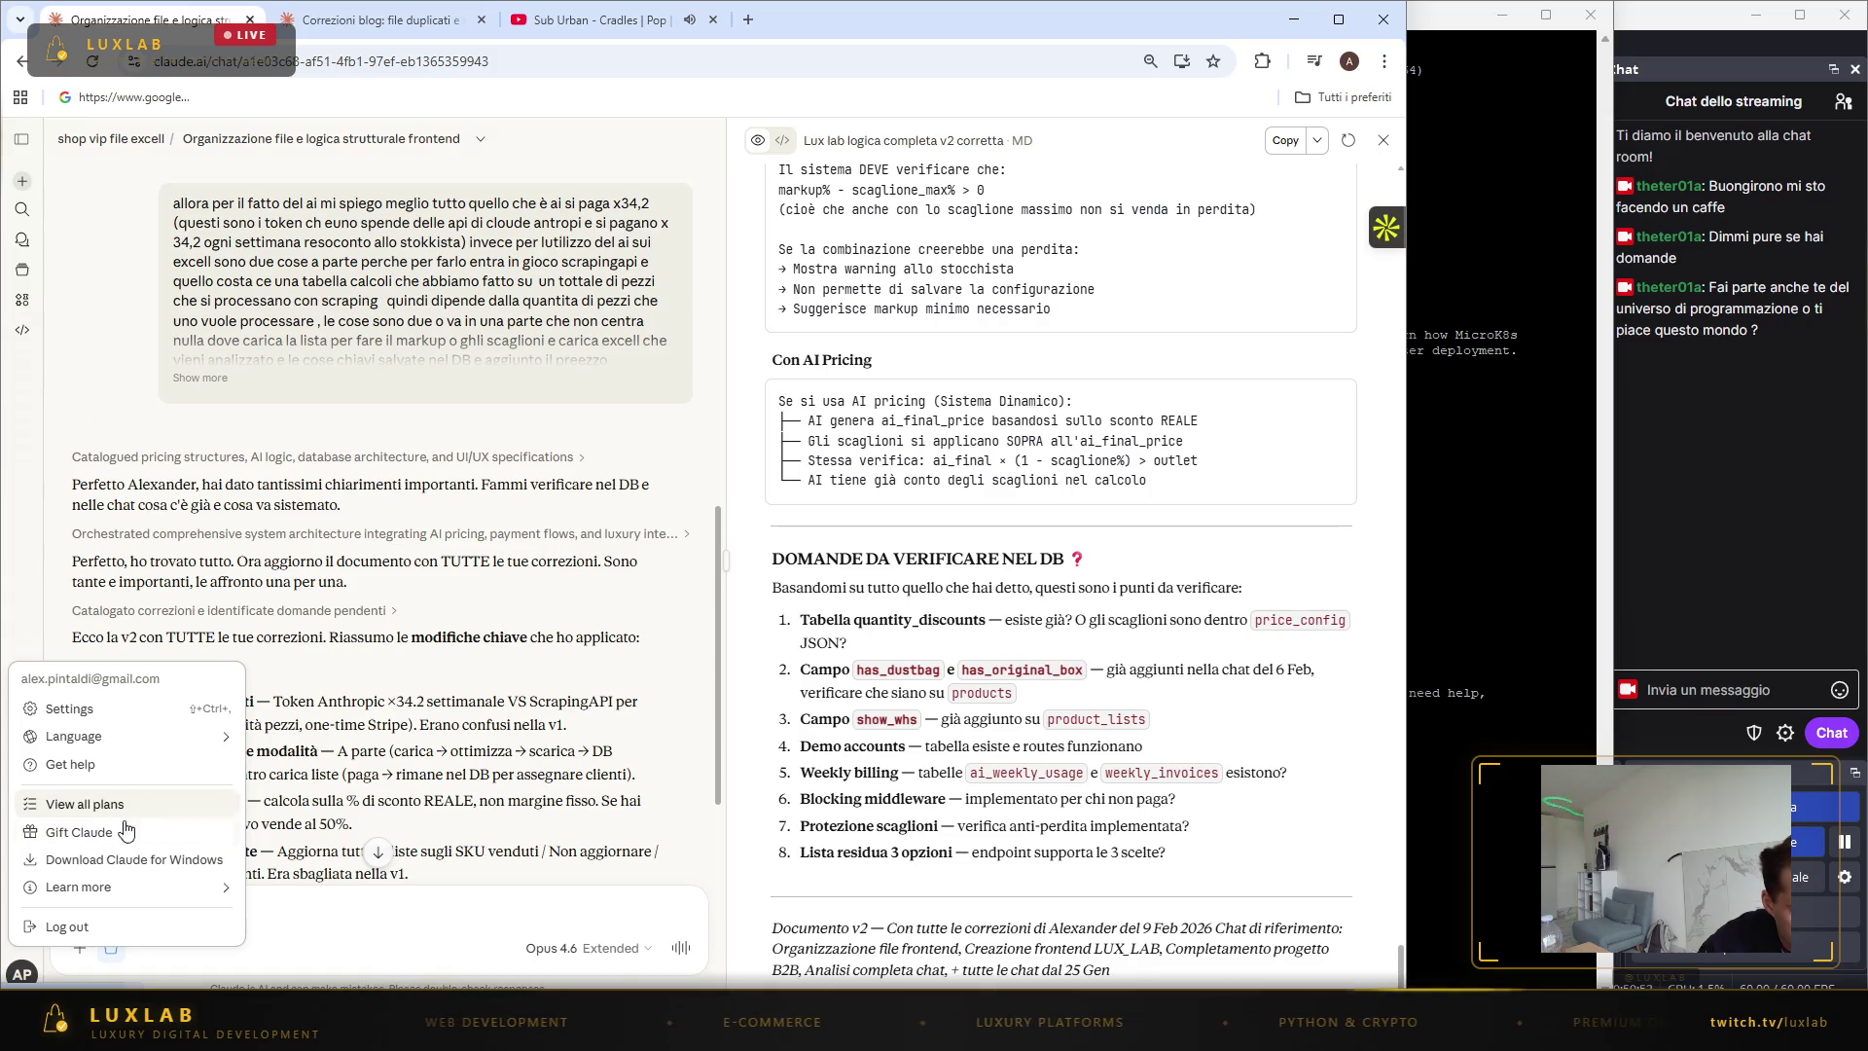
{"action": "mouse_move", "coordinate": [120, 889]}
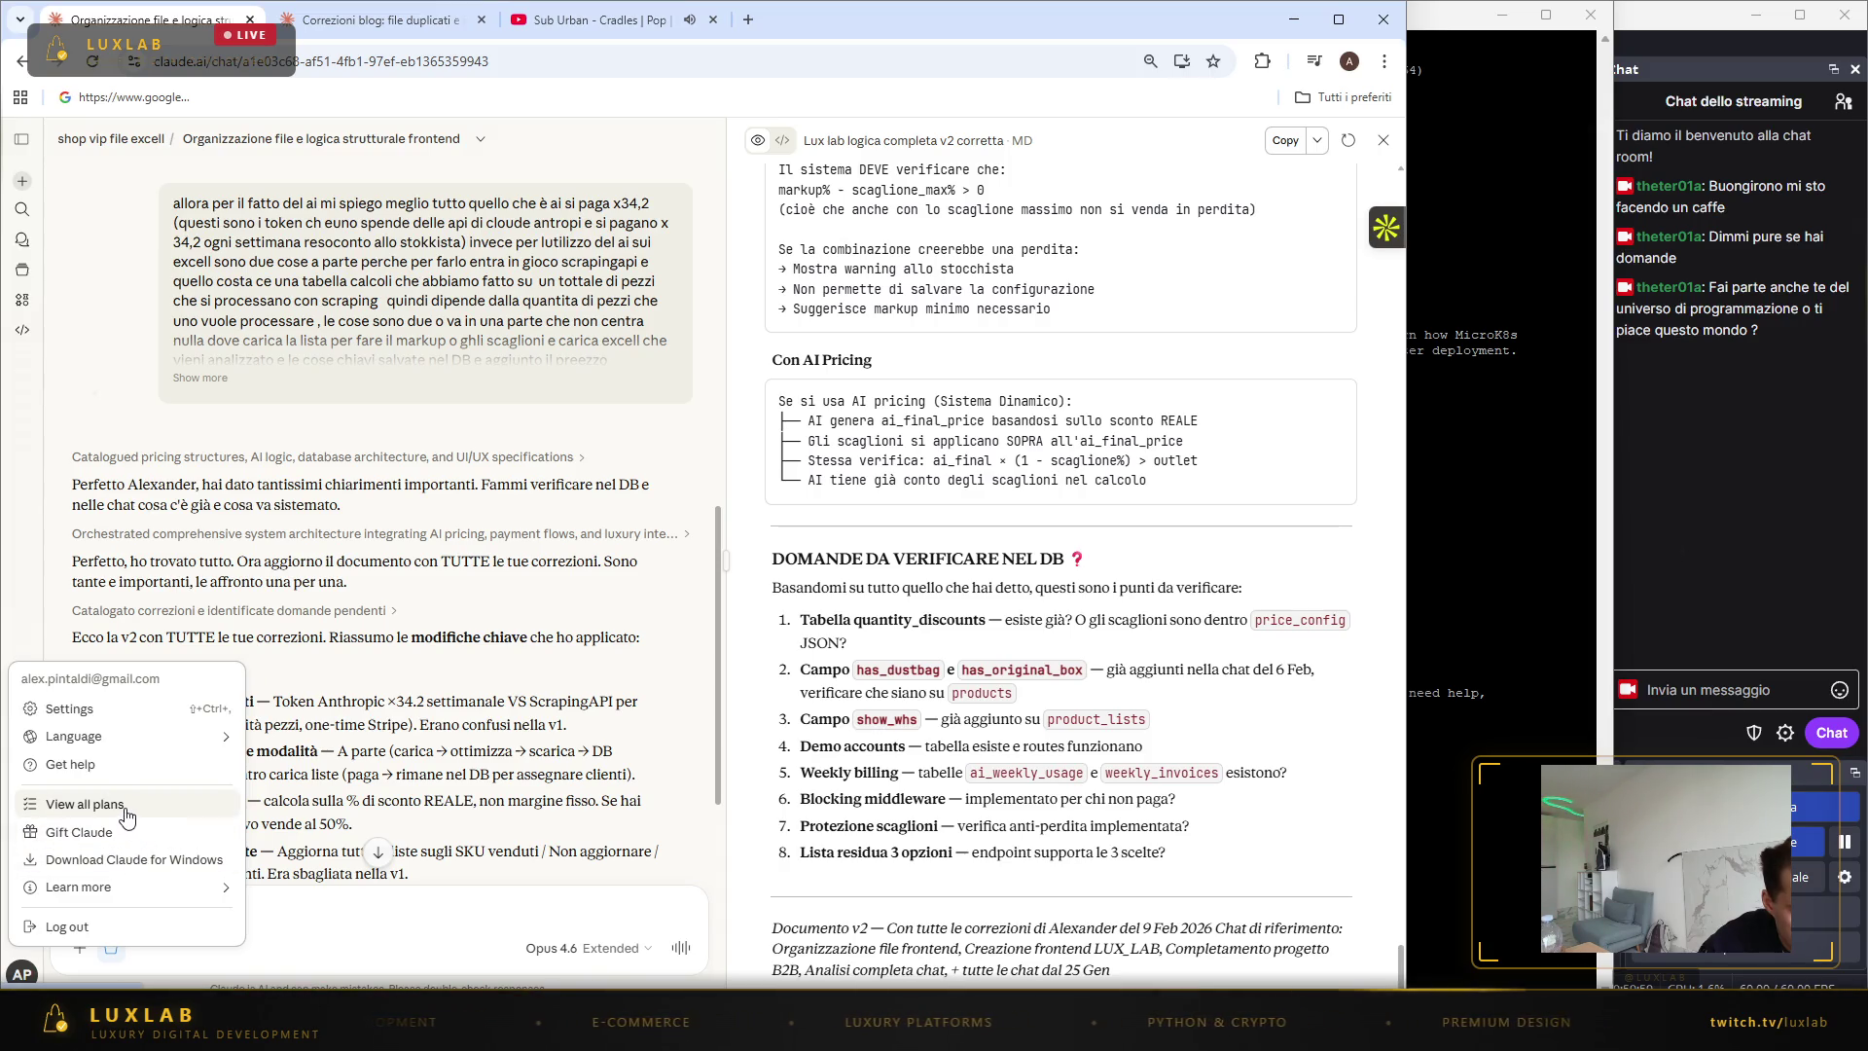
{"action": "key", "text": "Escape"}
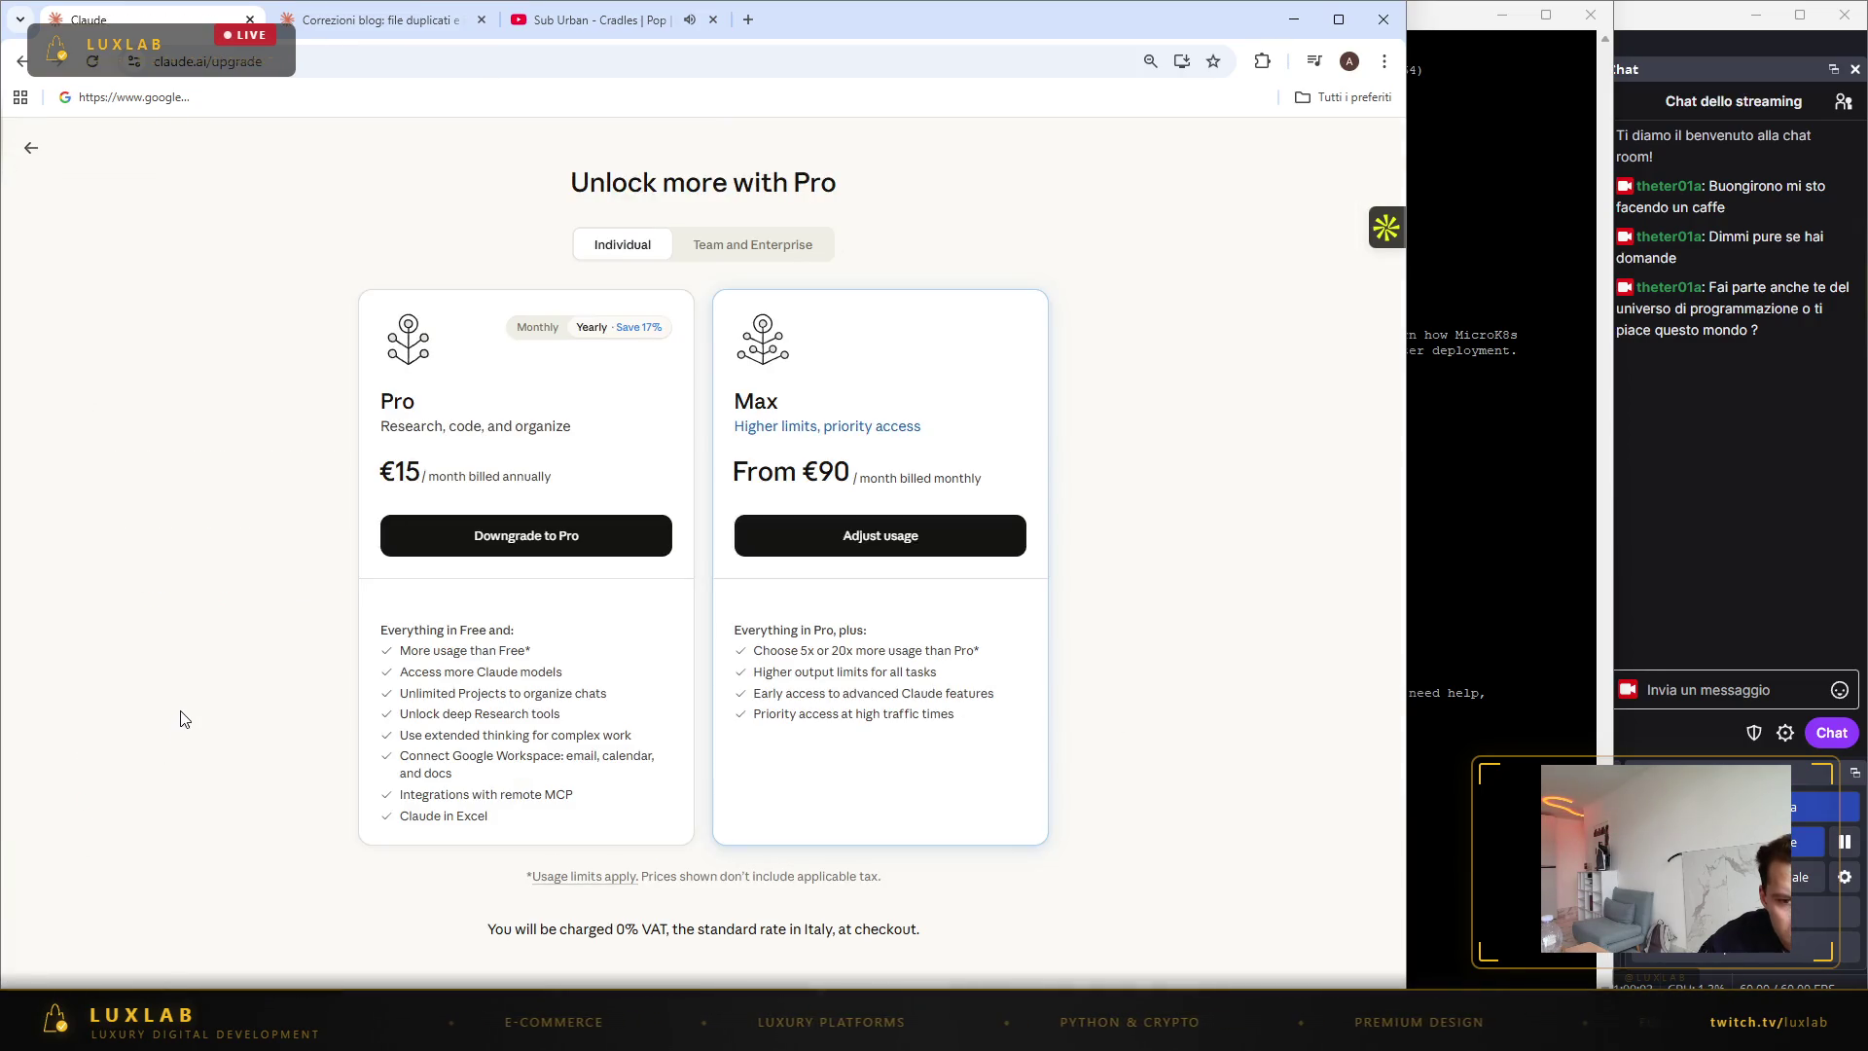
{"action": "left_click", "coordinate": [30, 148]}
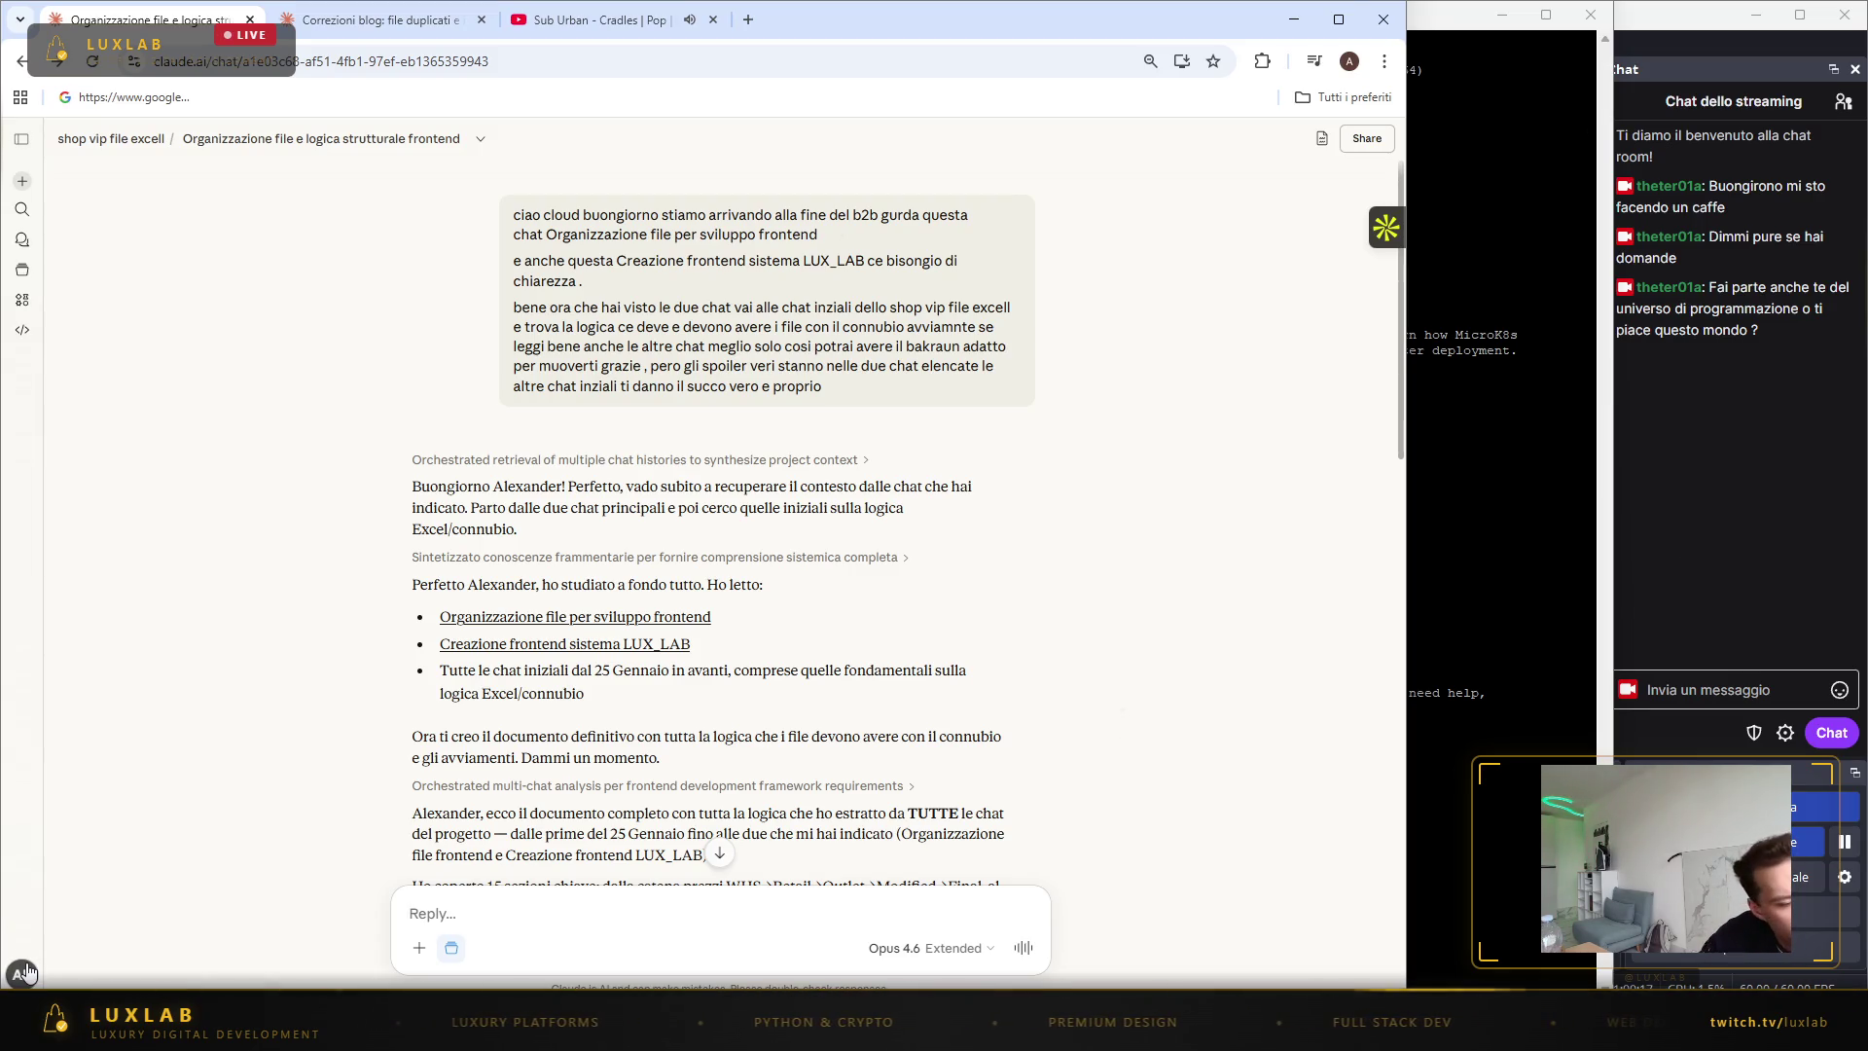
Step: Open the Billing section of the Claude account settings
{"action": "left_click", "coordinate": [26, 979]}
{"action": "mouse_move", "coordinate": [121, 742]}
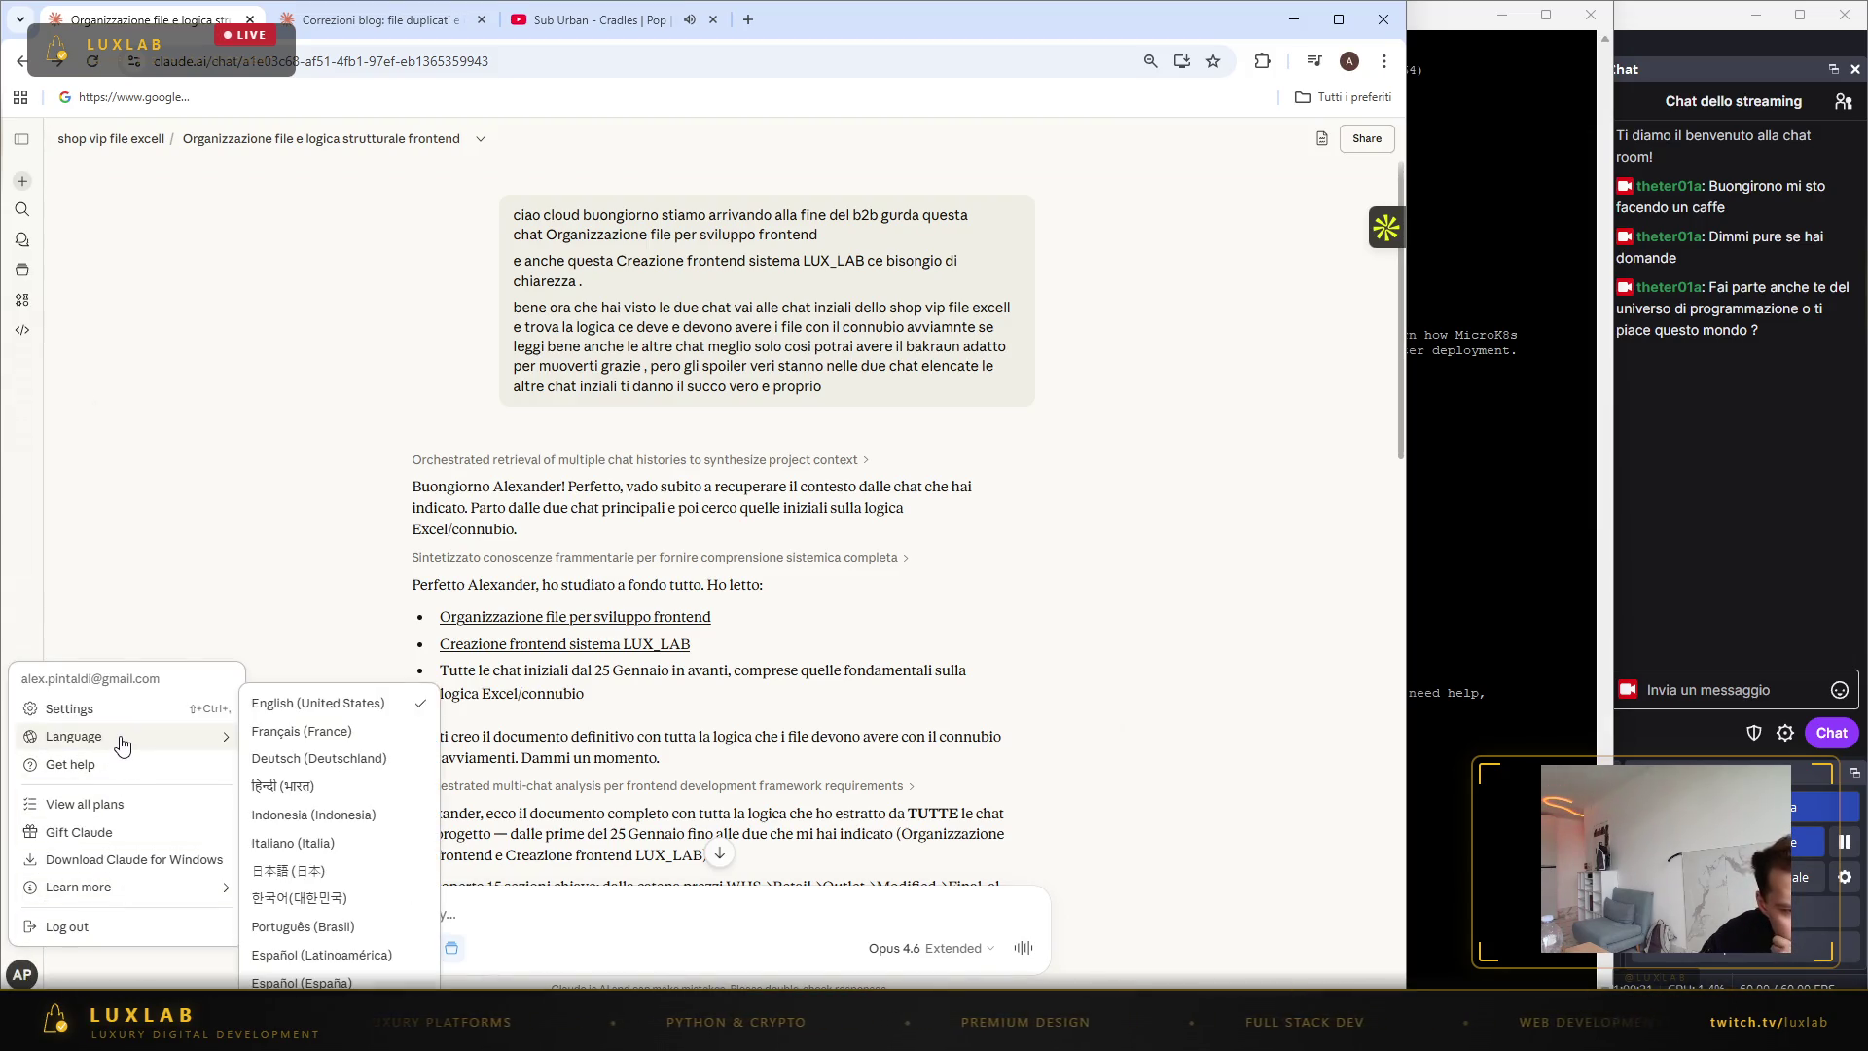
{"action": "left_click", "coordinate": [121, 711]}
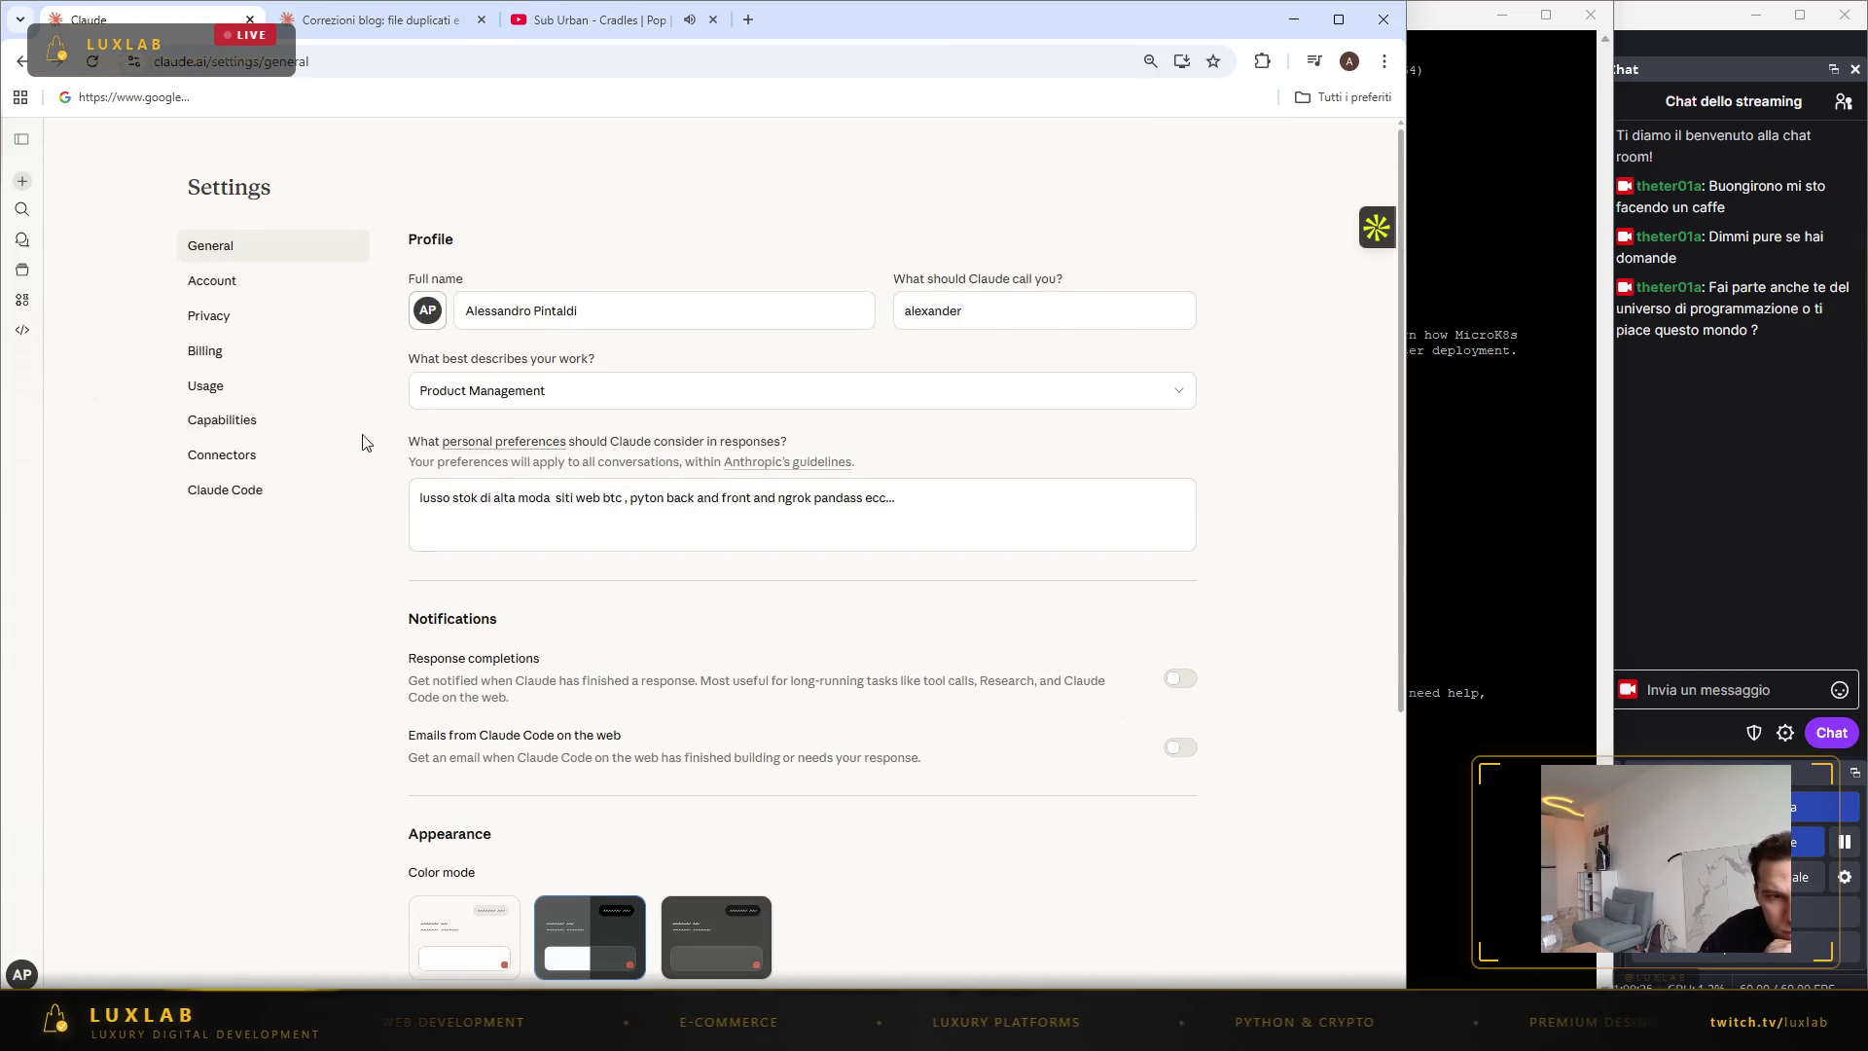
{"action": "left_click", "coordinate": [233, 359]}
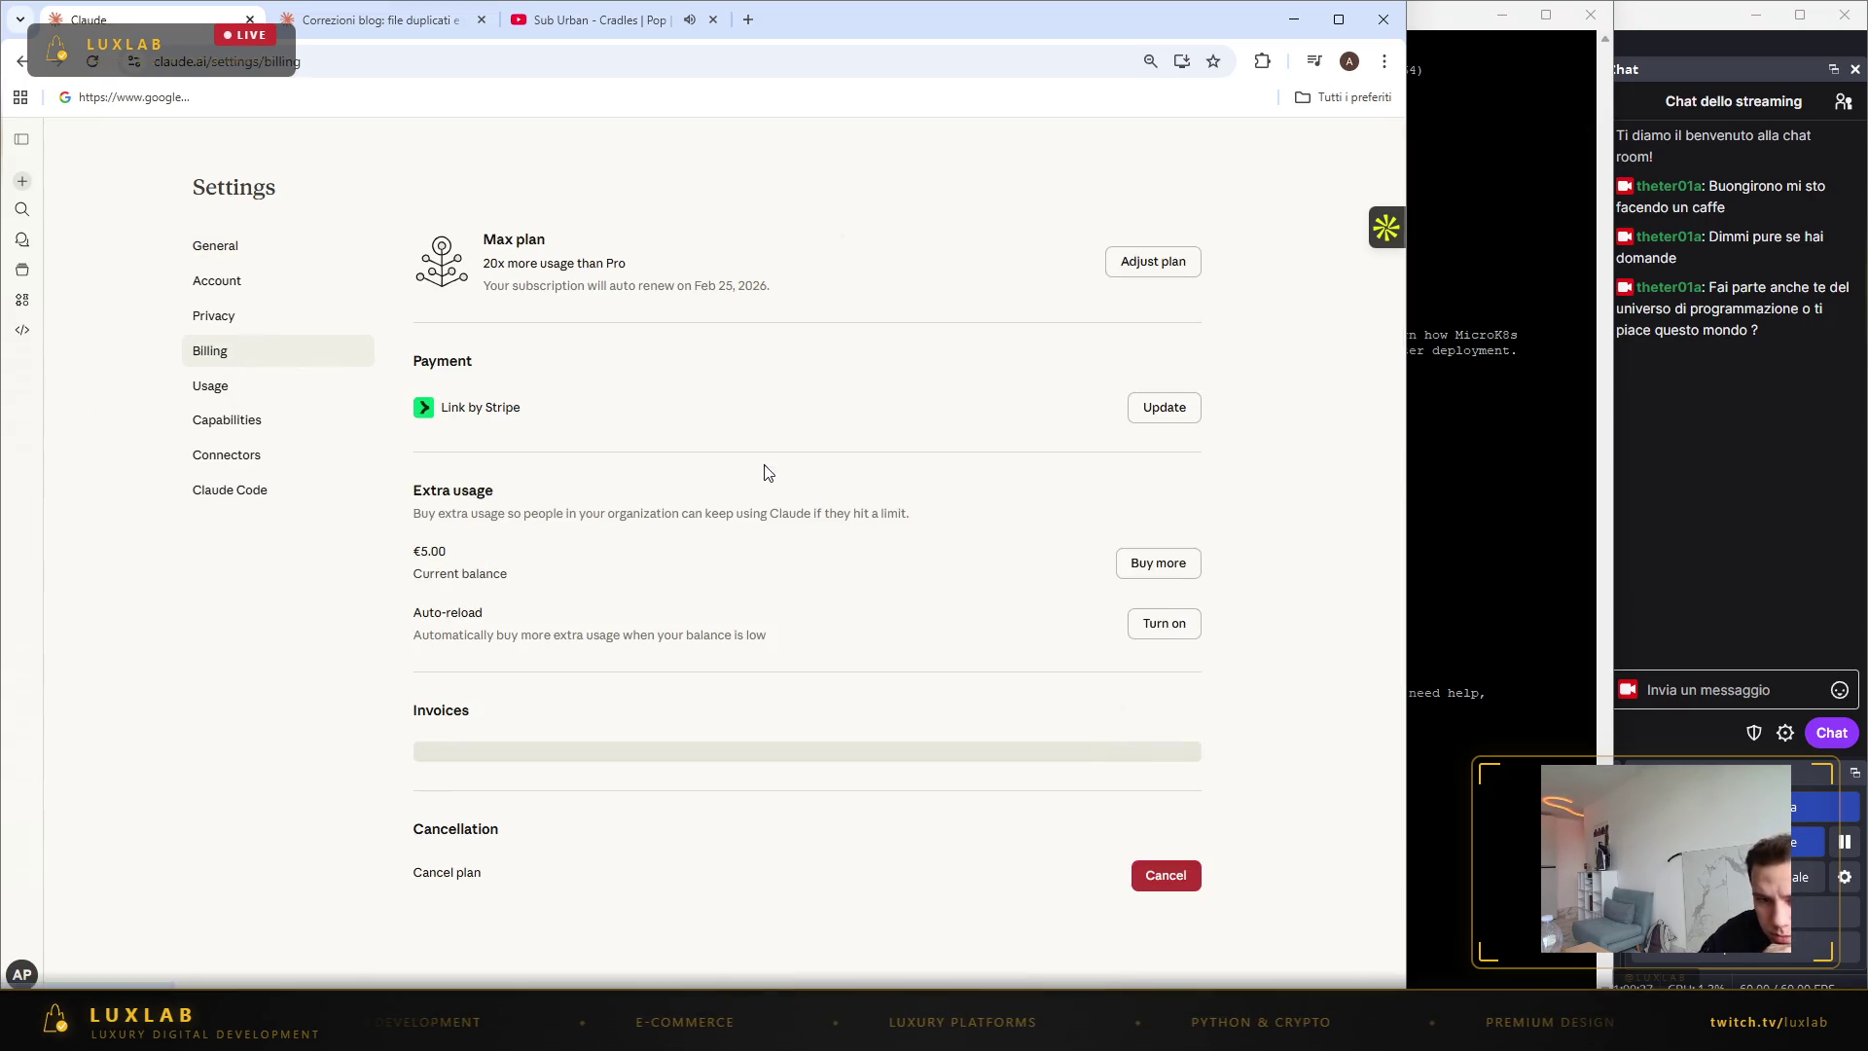
Step: Load more invoices until the Jun 2, 2025 €21.96 invoice appears in the list
{"action": "scroll", "coordinate": [786, 548], "scroll_direction": "down", "scroll_amount": 3}
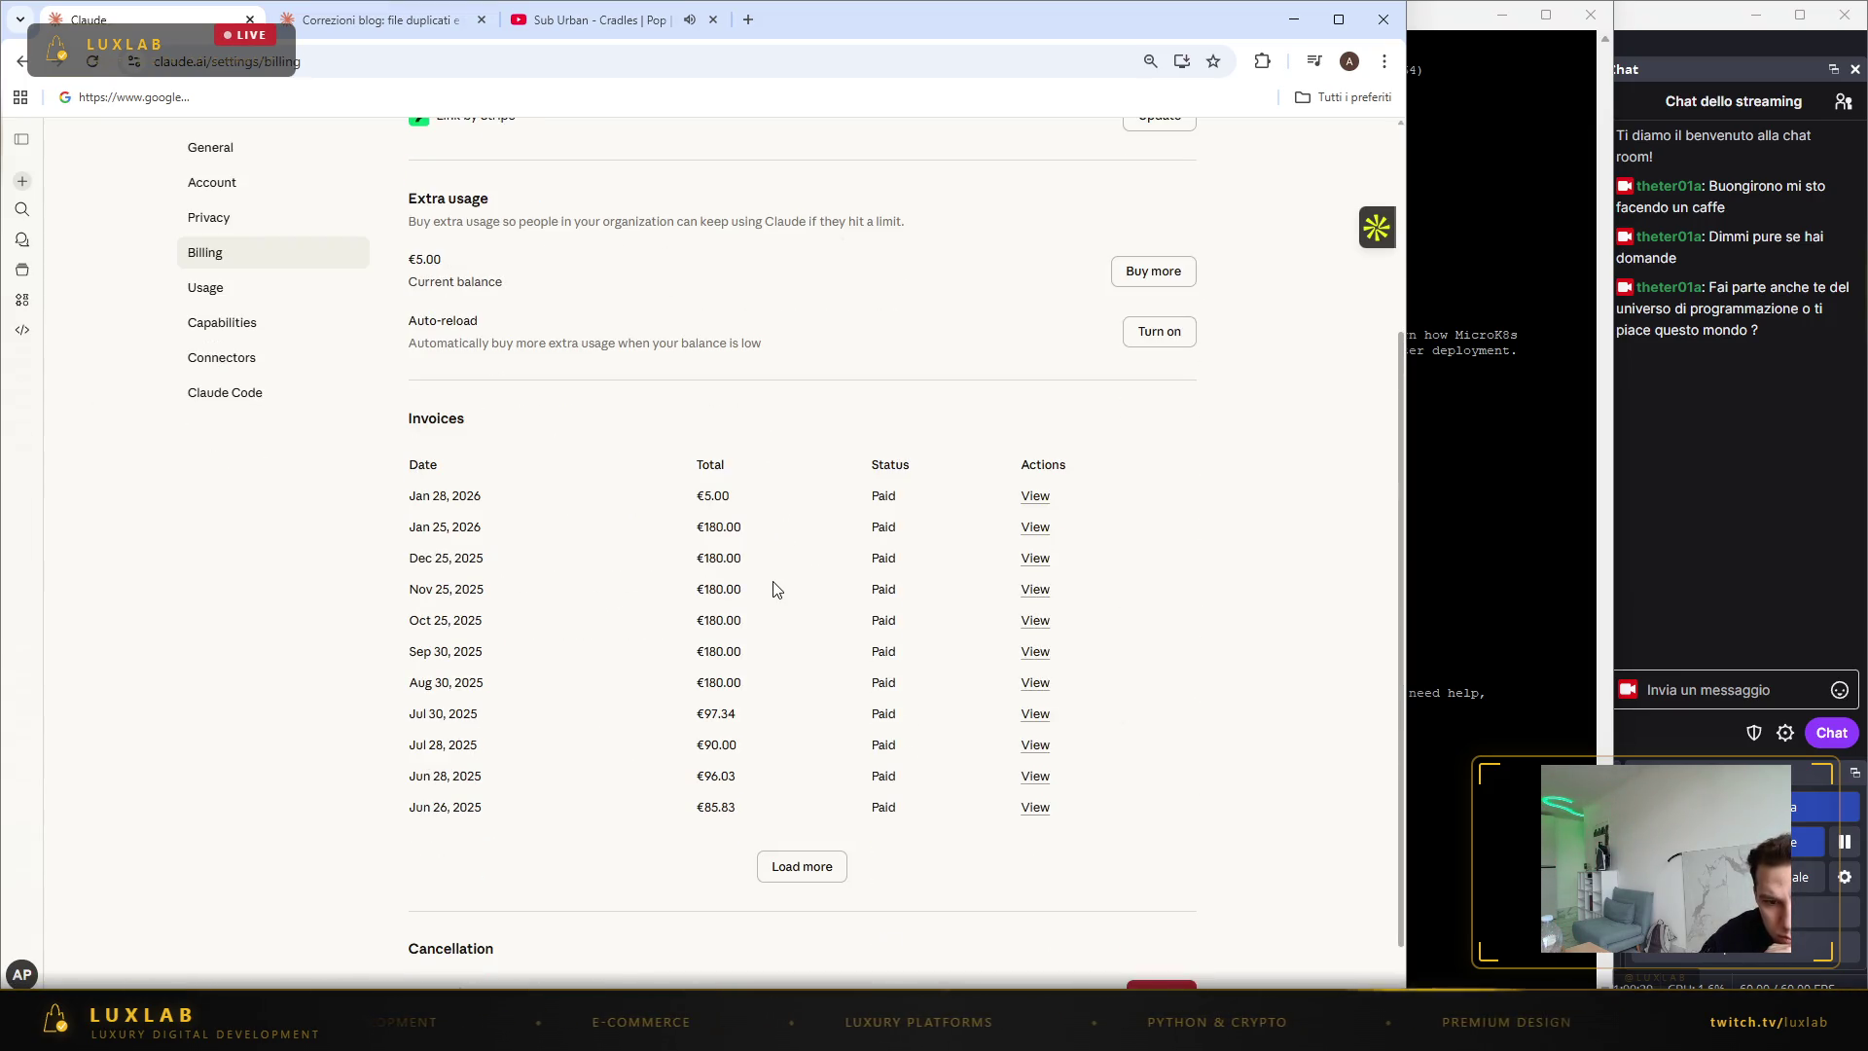
{"action": "scroll", "coordinate": [793, 856], "scroll_direction": "down", "scroll_amount": 1}
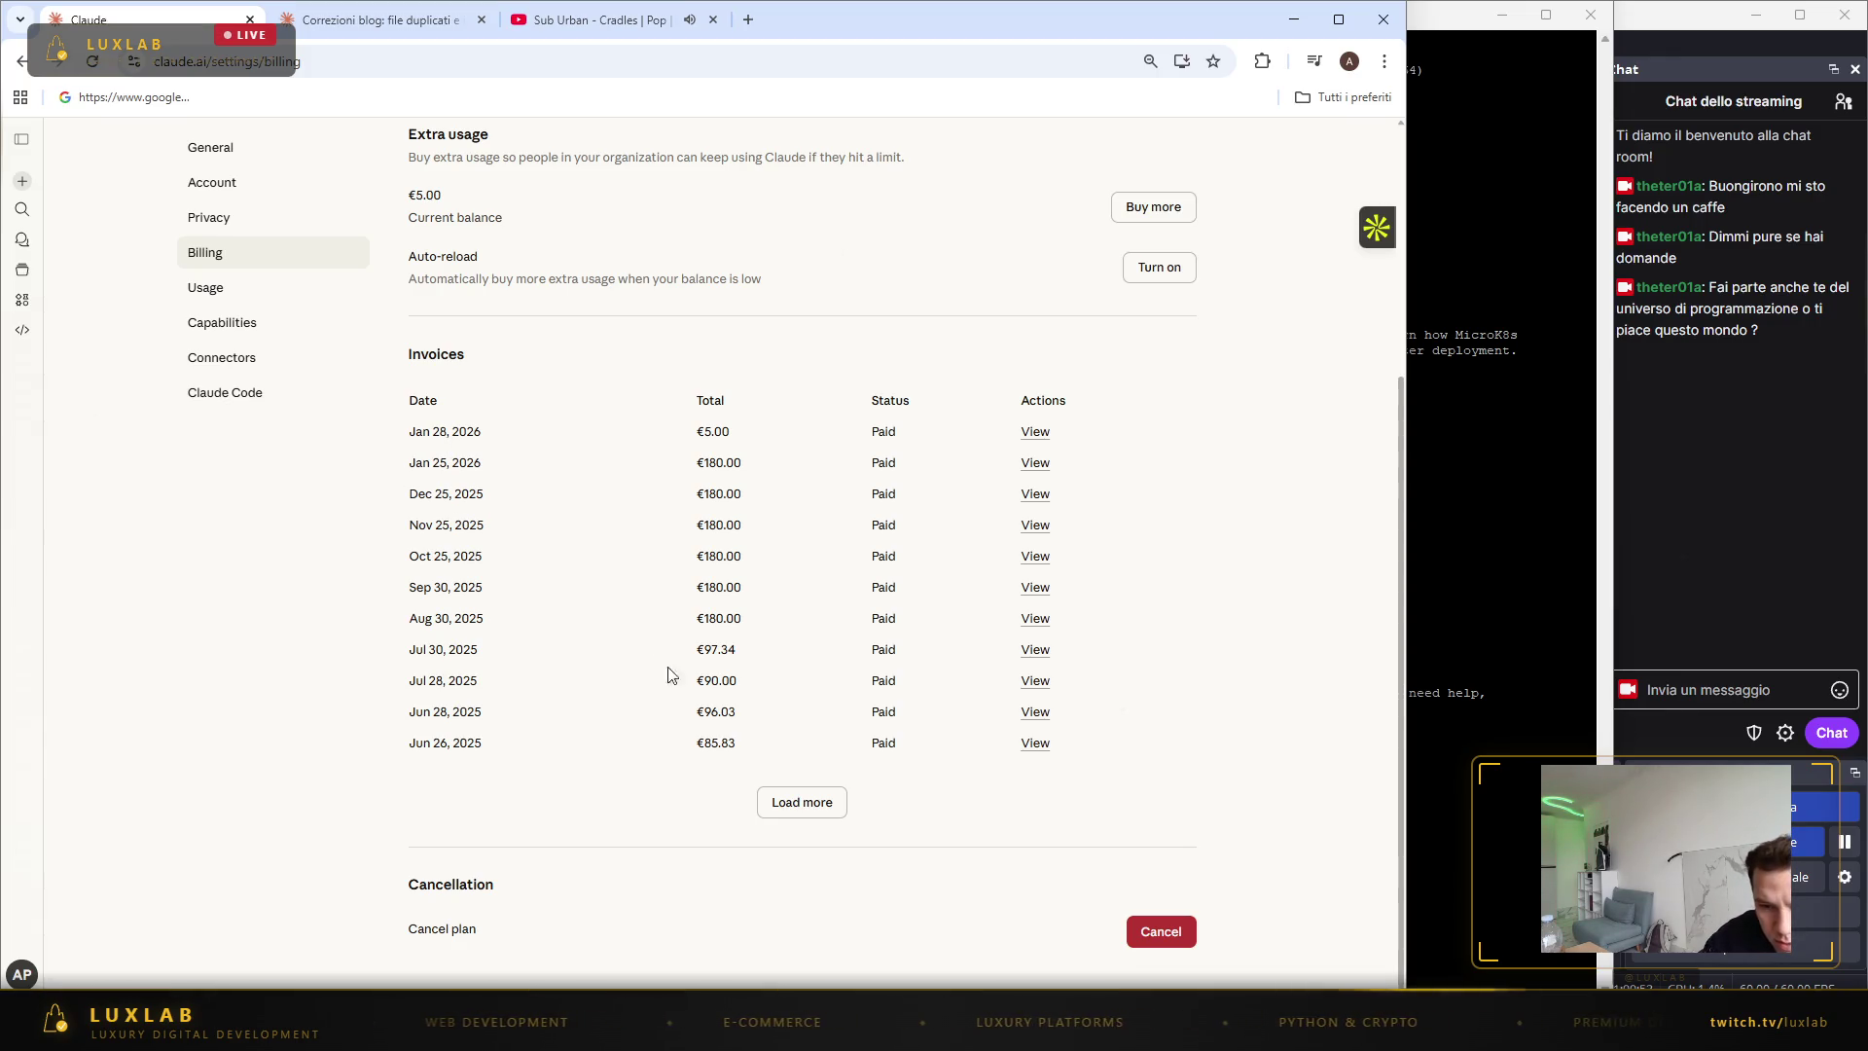
{"action": "left_click", "coordinate": [813, 814]}
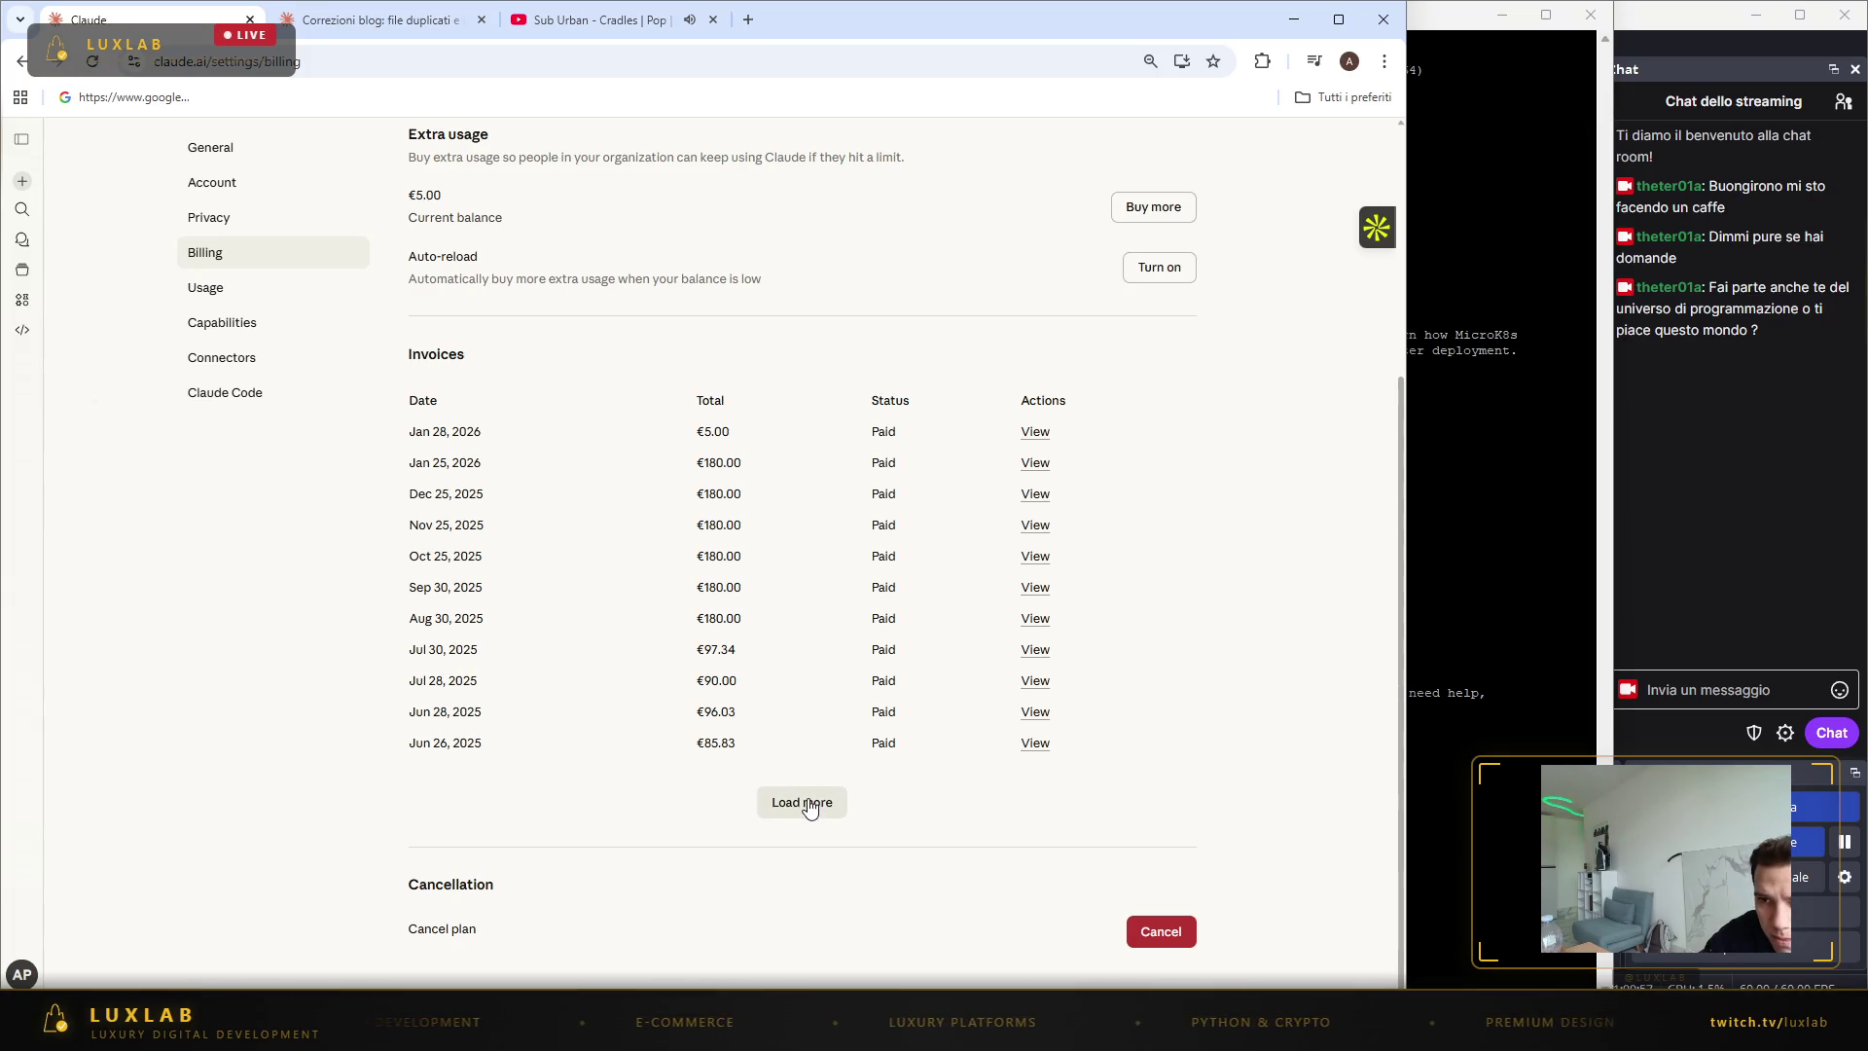
{"action": "scroll", "coordinate": [798, 759], "scroll_direction": "up", "scroll_amount": 2}
{"action": "scroll", "coordinate": [798, 755], "scroll_direction": "up", "scroll_amount": 2}
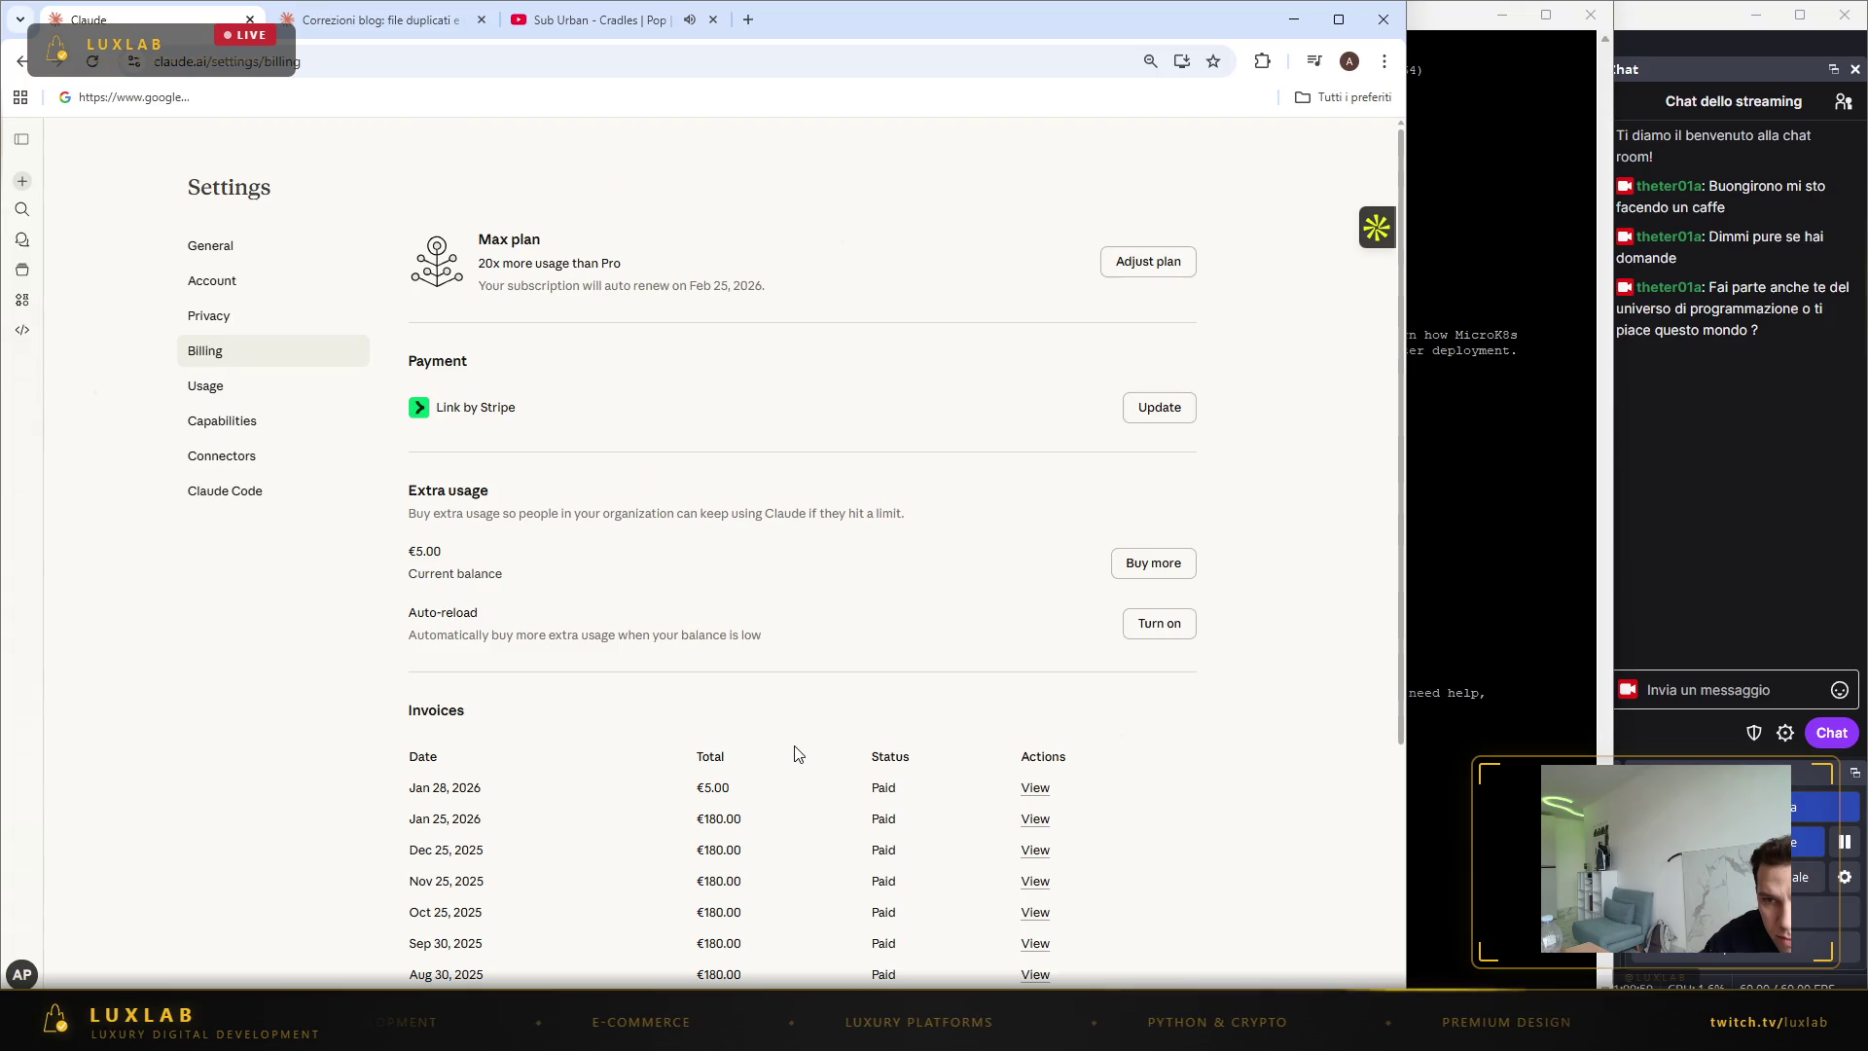
{"action": "scroll", "coordinate": [798, 754], "scroll_direction": "down", "scroll_amount": 4}
{"action": "left_click", "coordinate": [803, 803]}
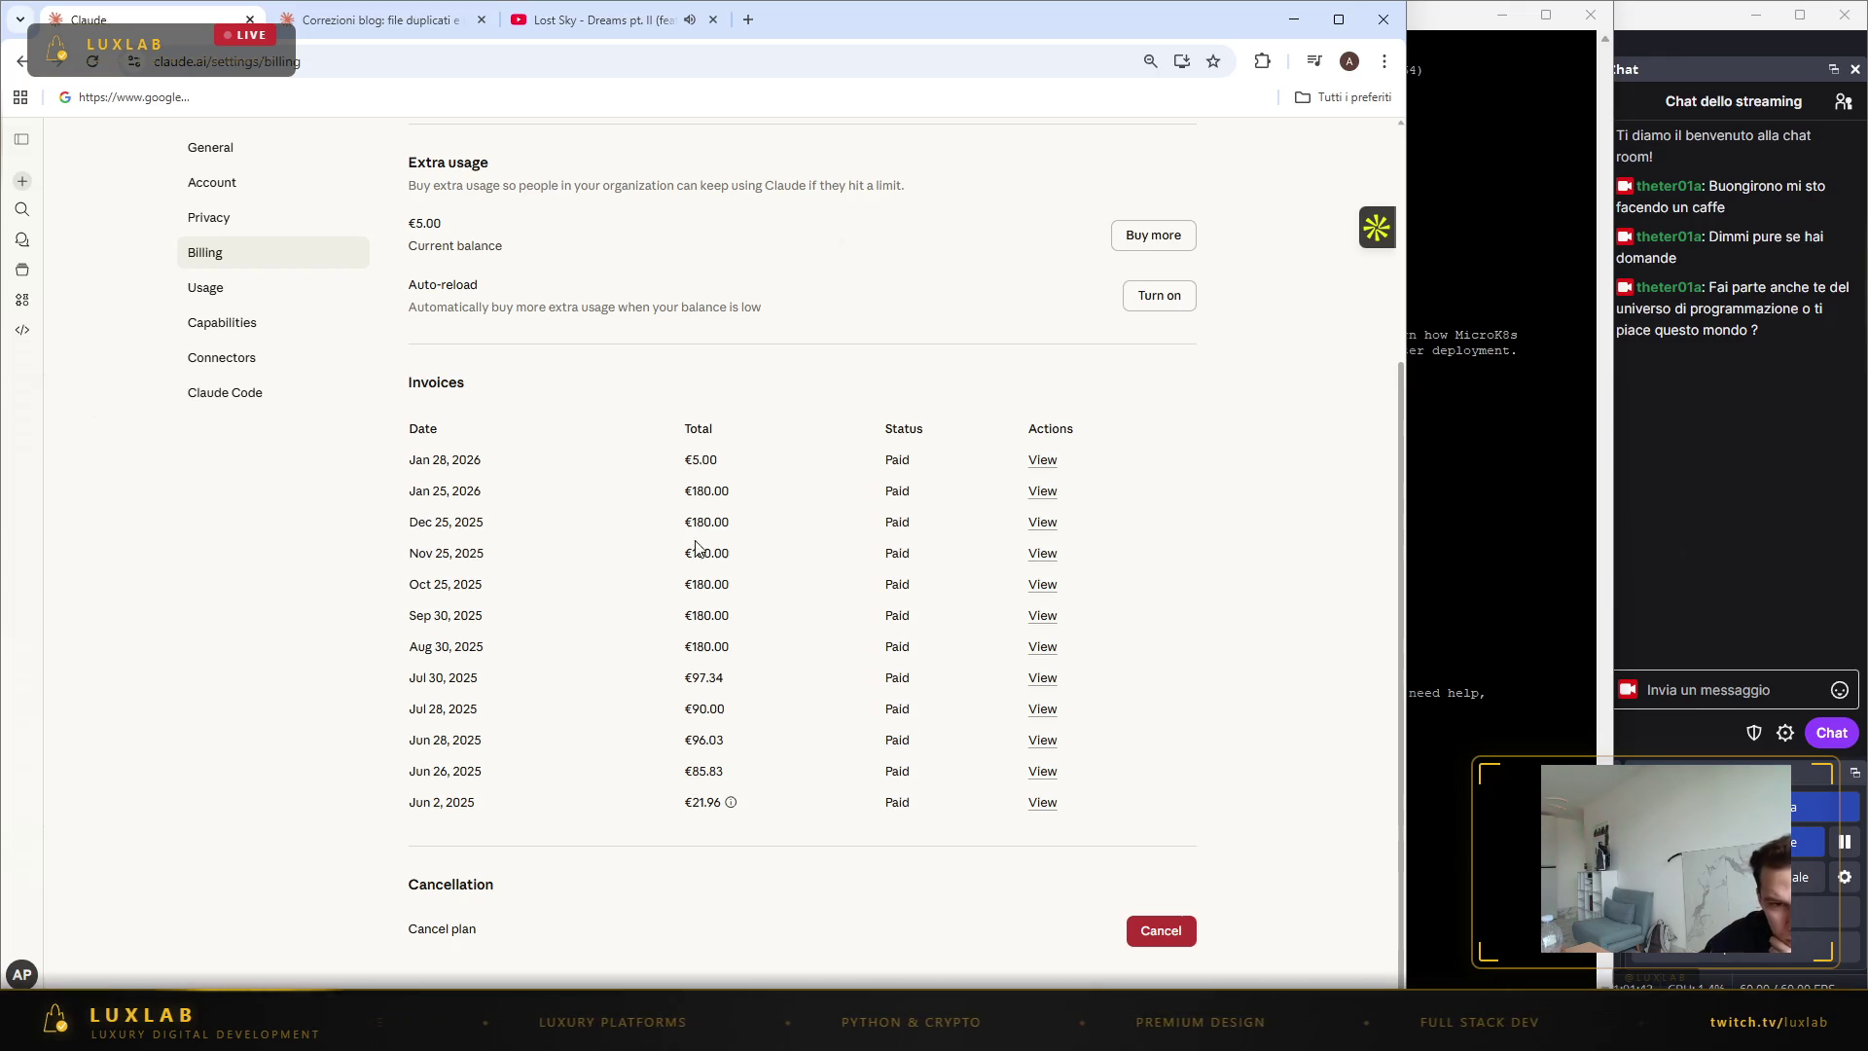
{"action": "left_click", "coordinate": [1044, 527]}
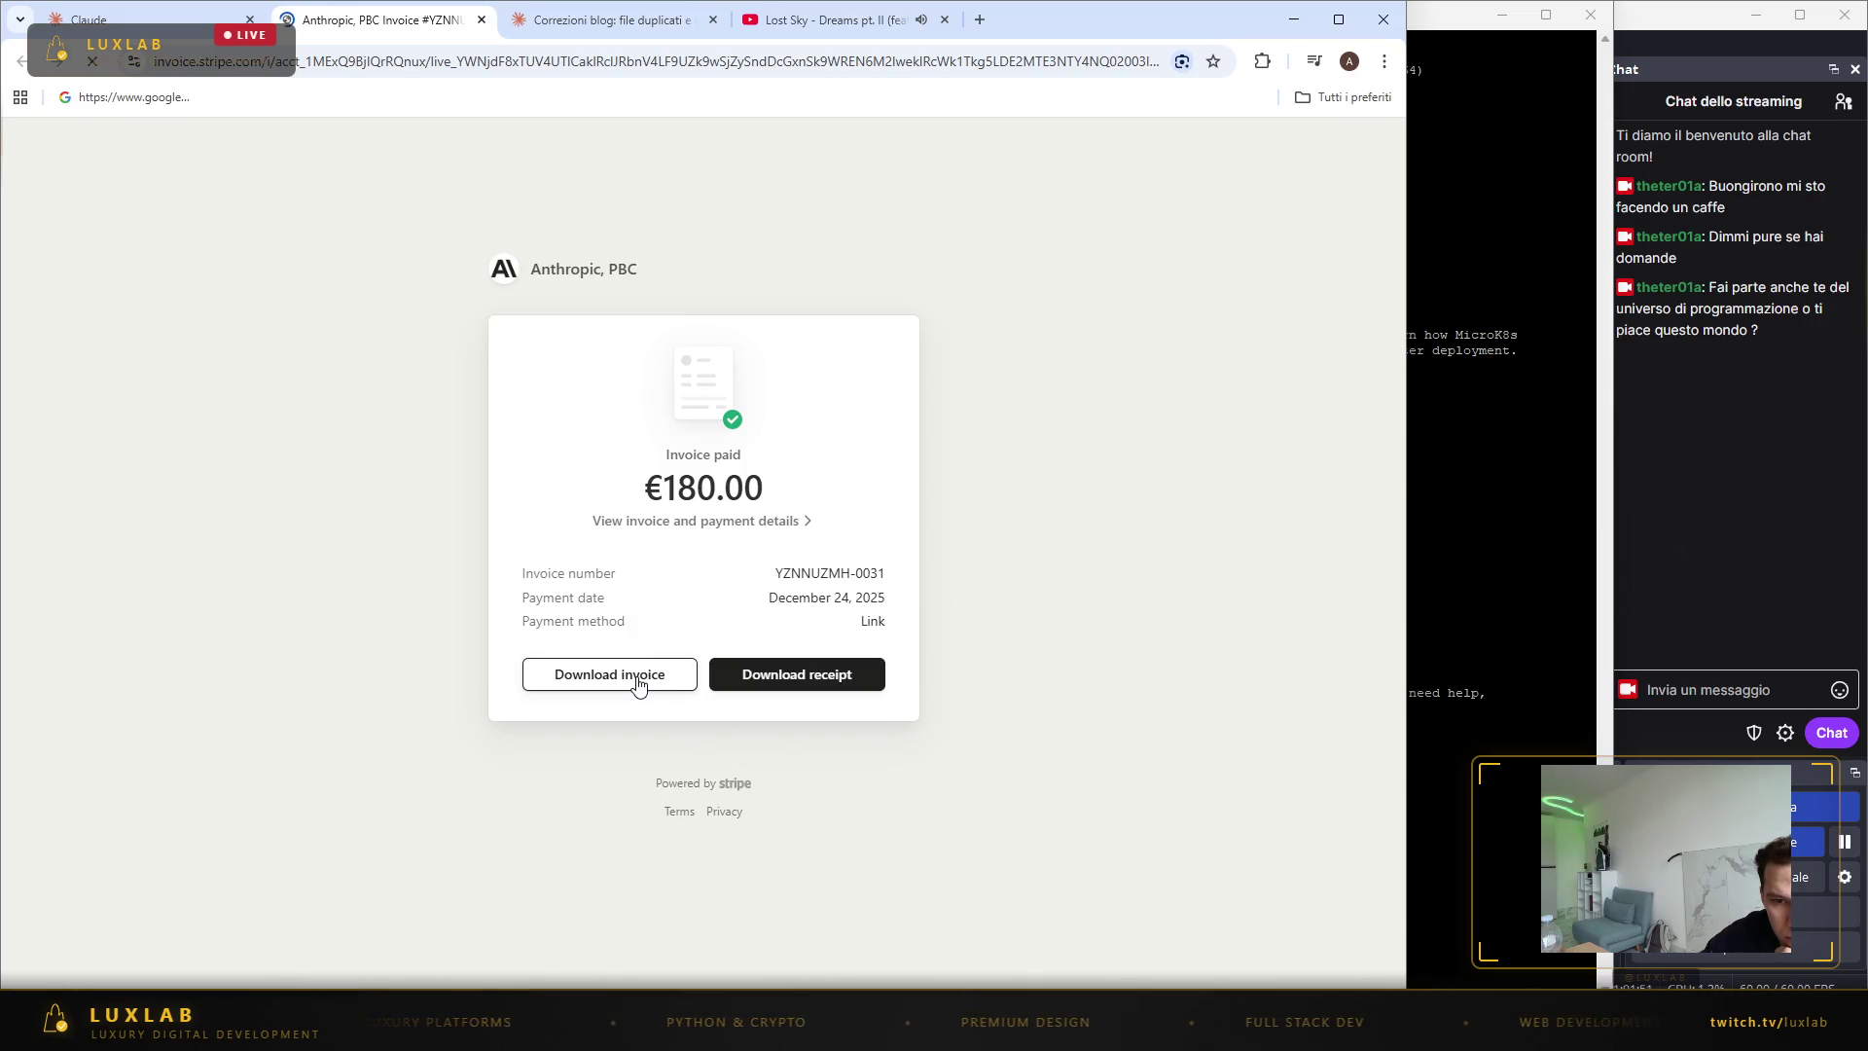
{"action": "left_click", "coordinate": [790, 522]}
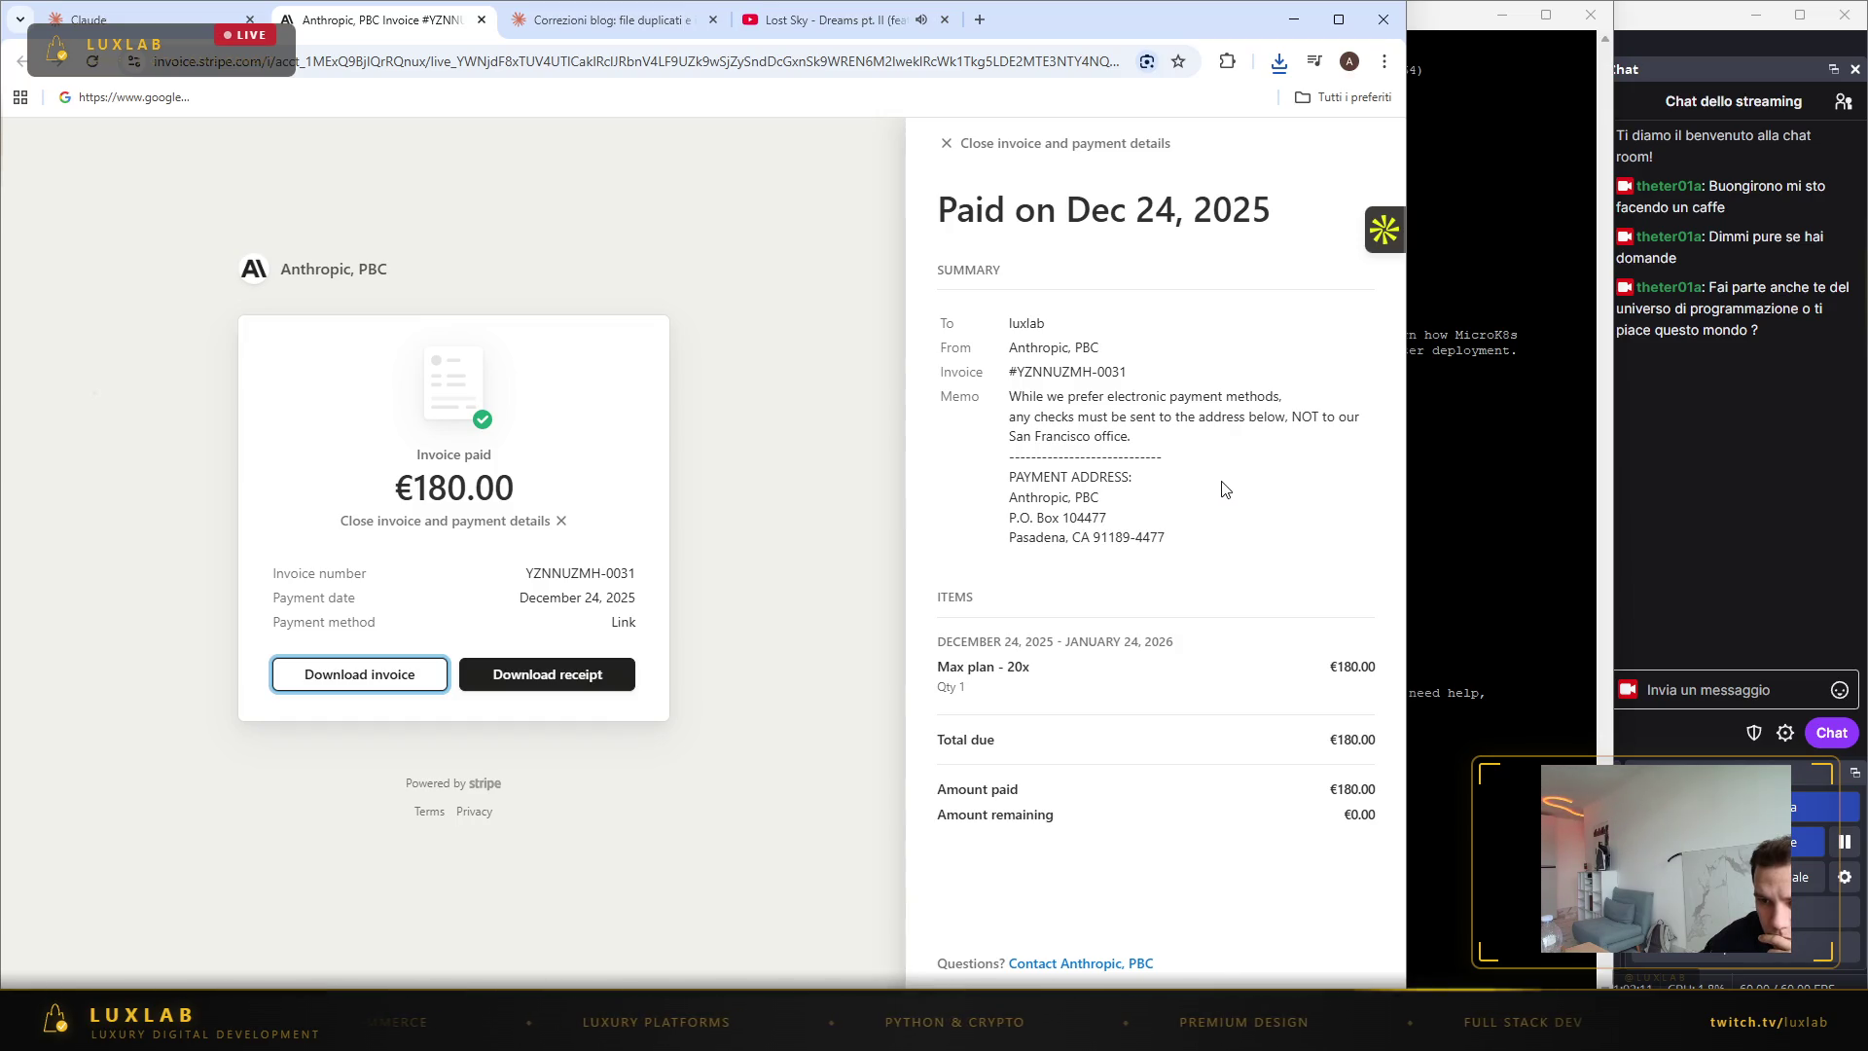
{"action": "left_click", "coordinate": [756, 560]}
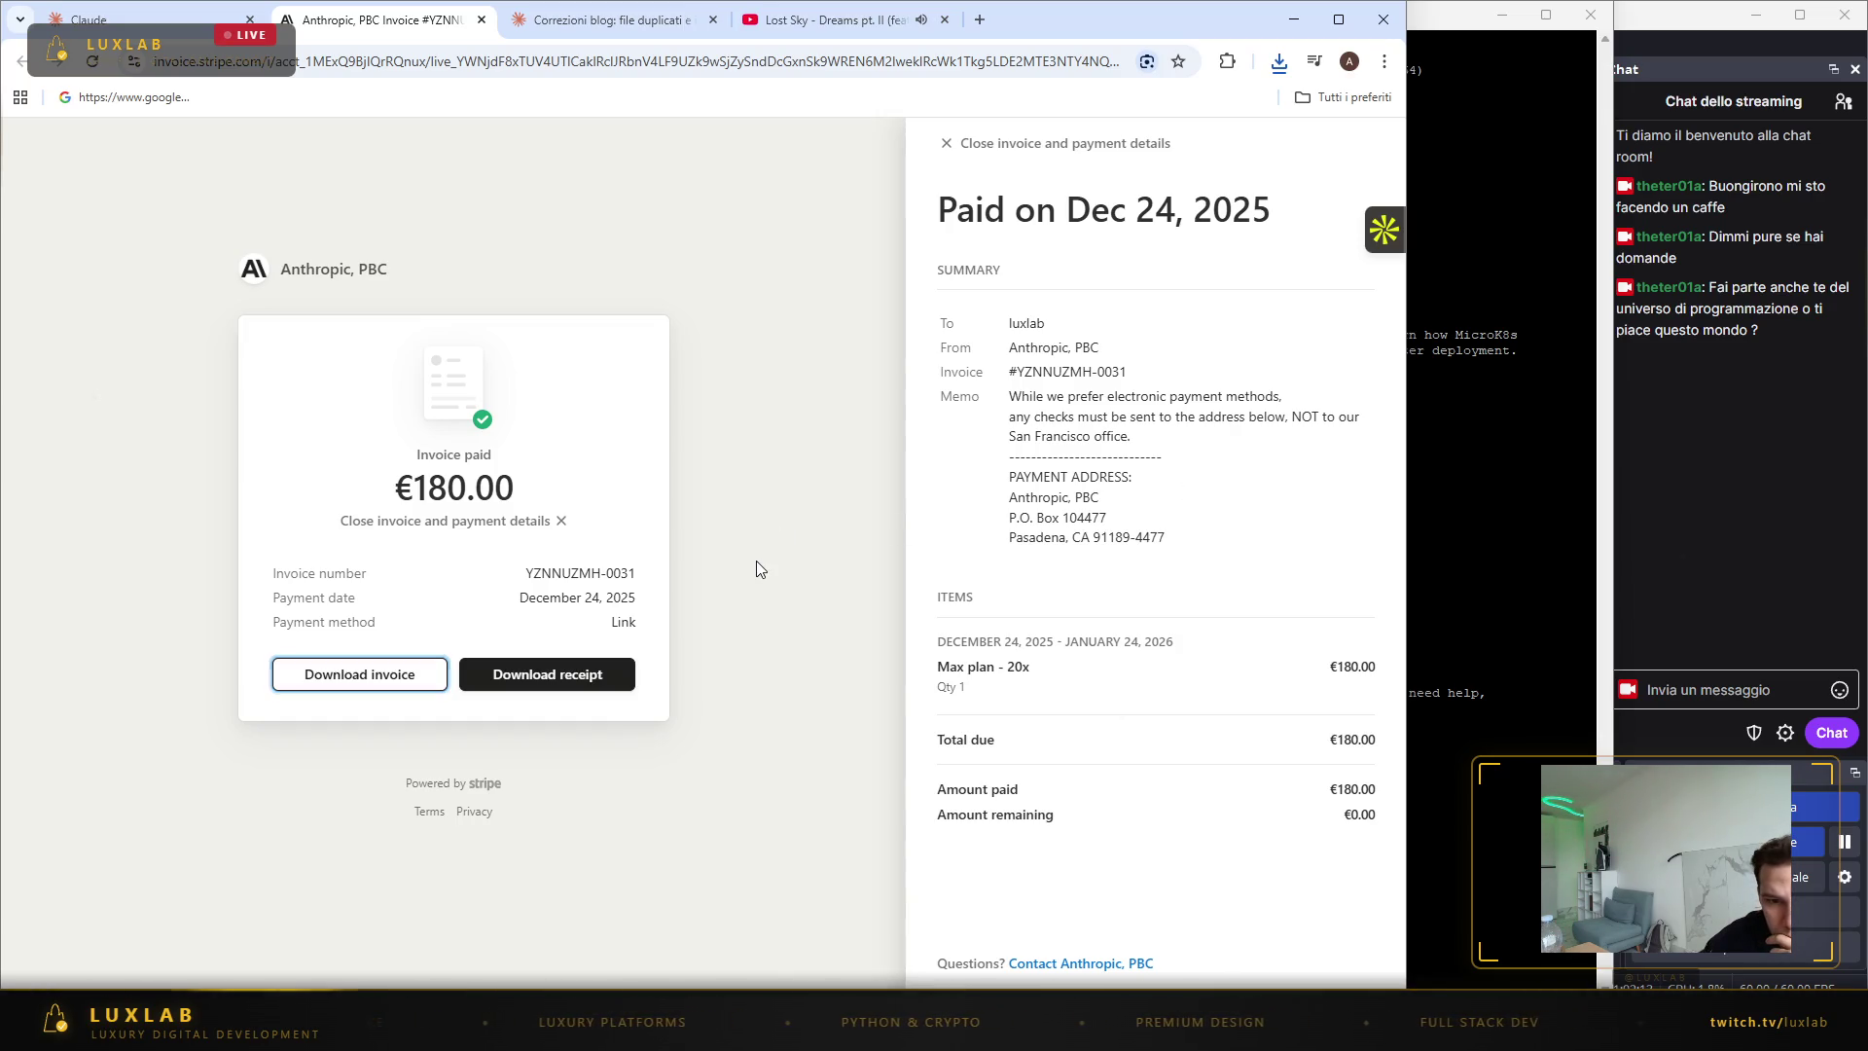
{"action": "left_click", "coordinate": [107, 490]}
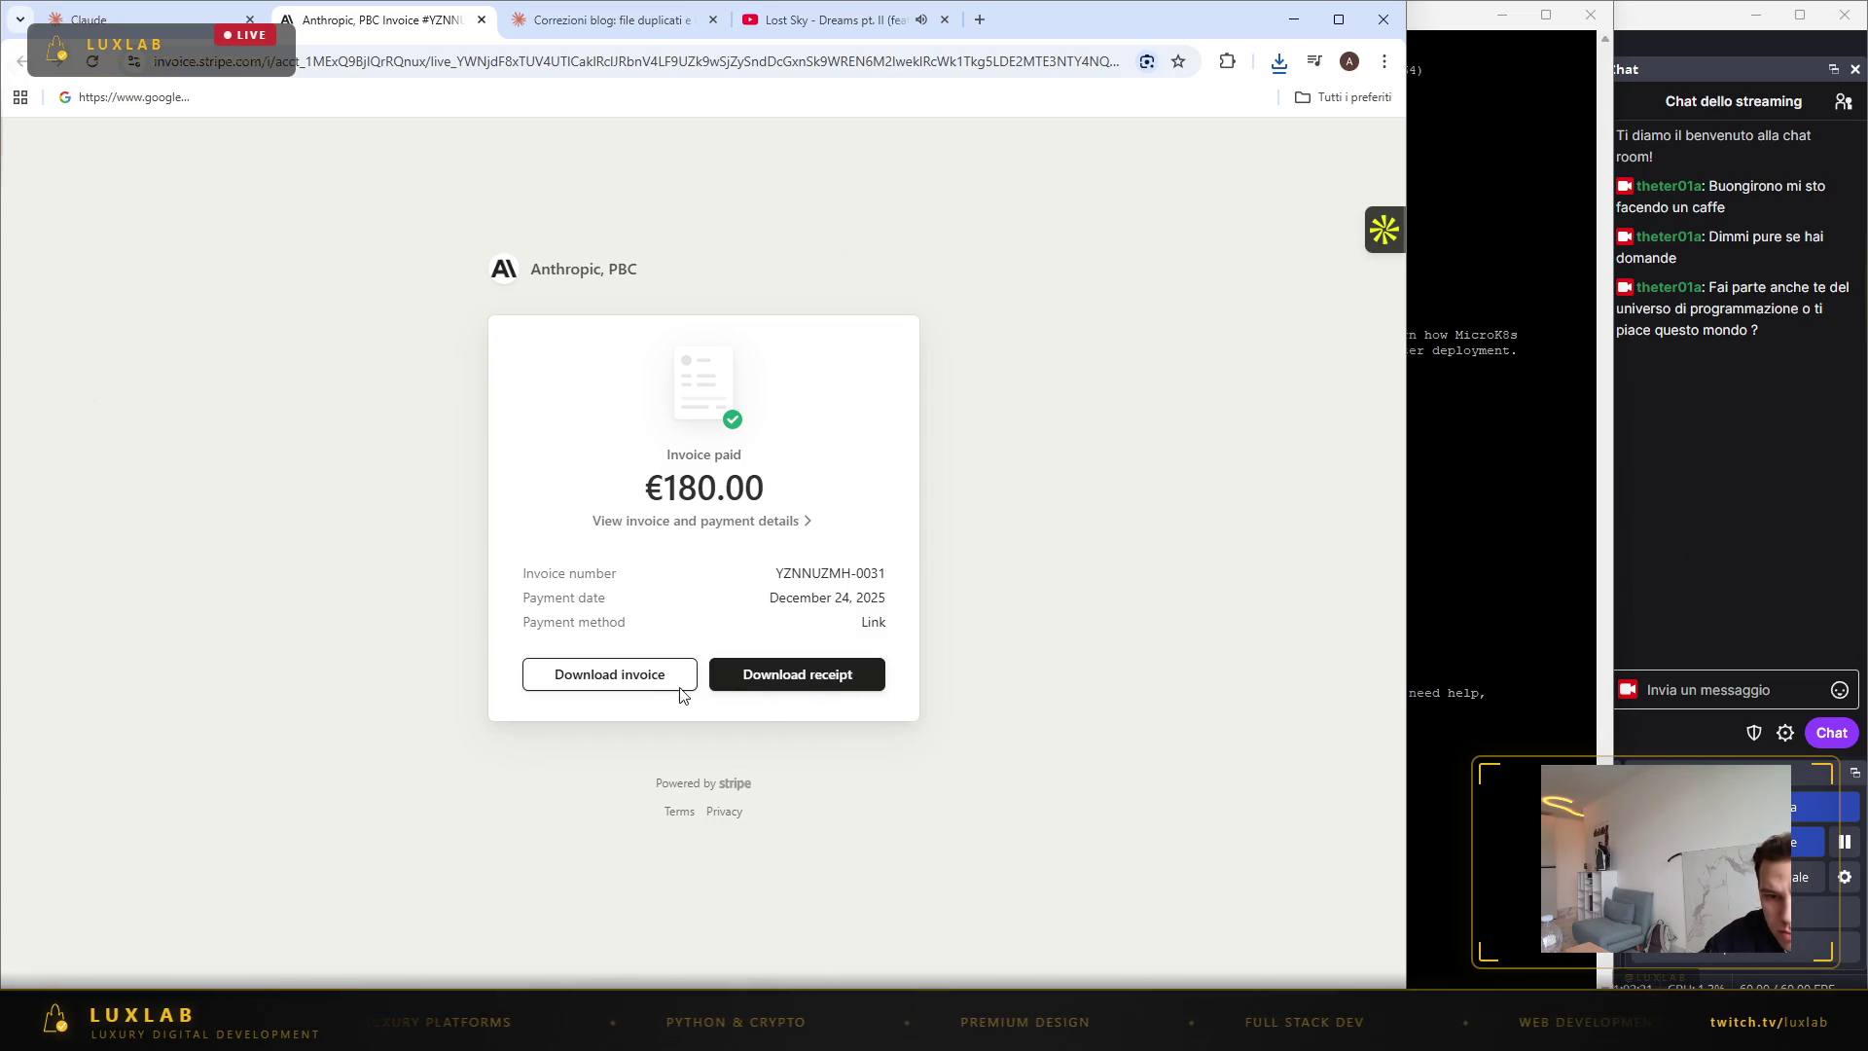
{"action": "left_click", "coordinate": [793, 686]}
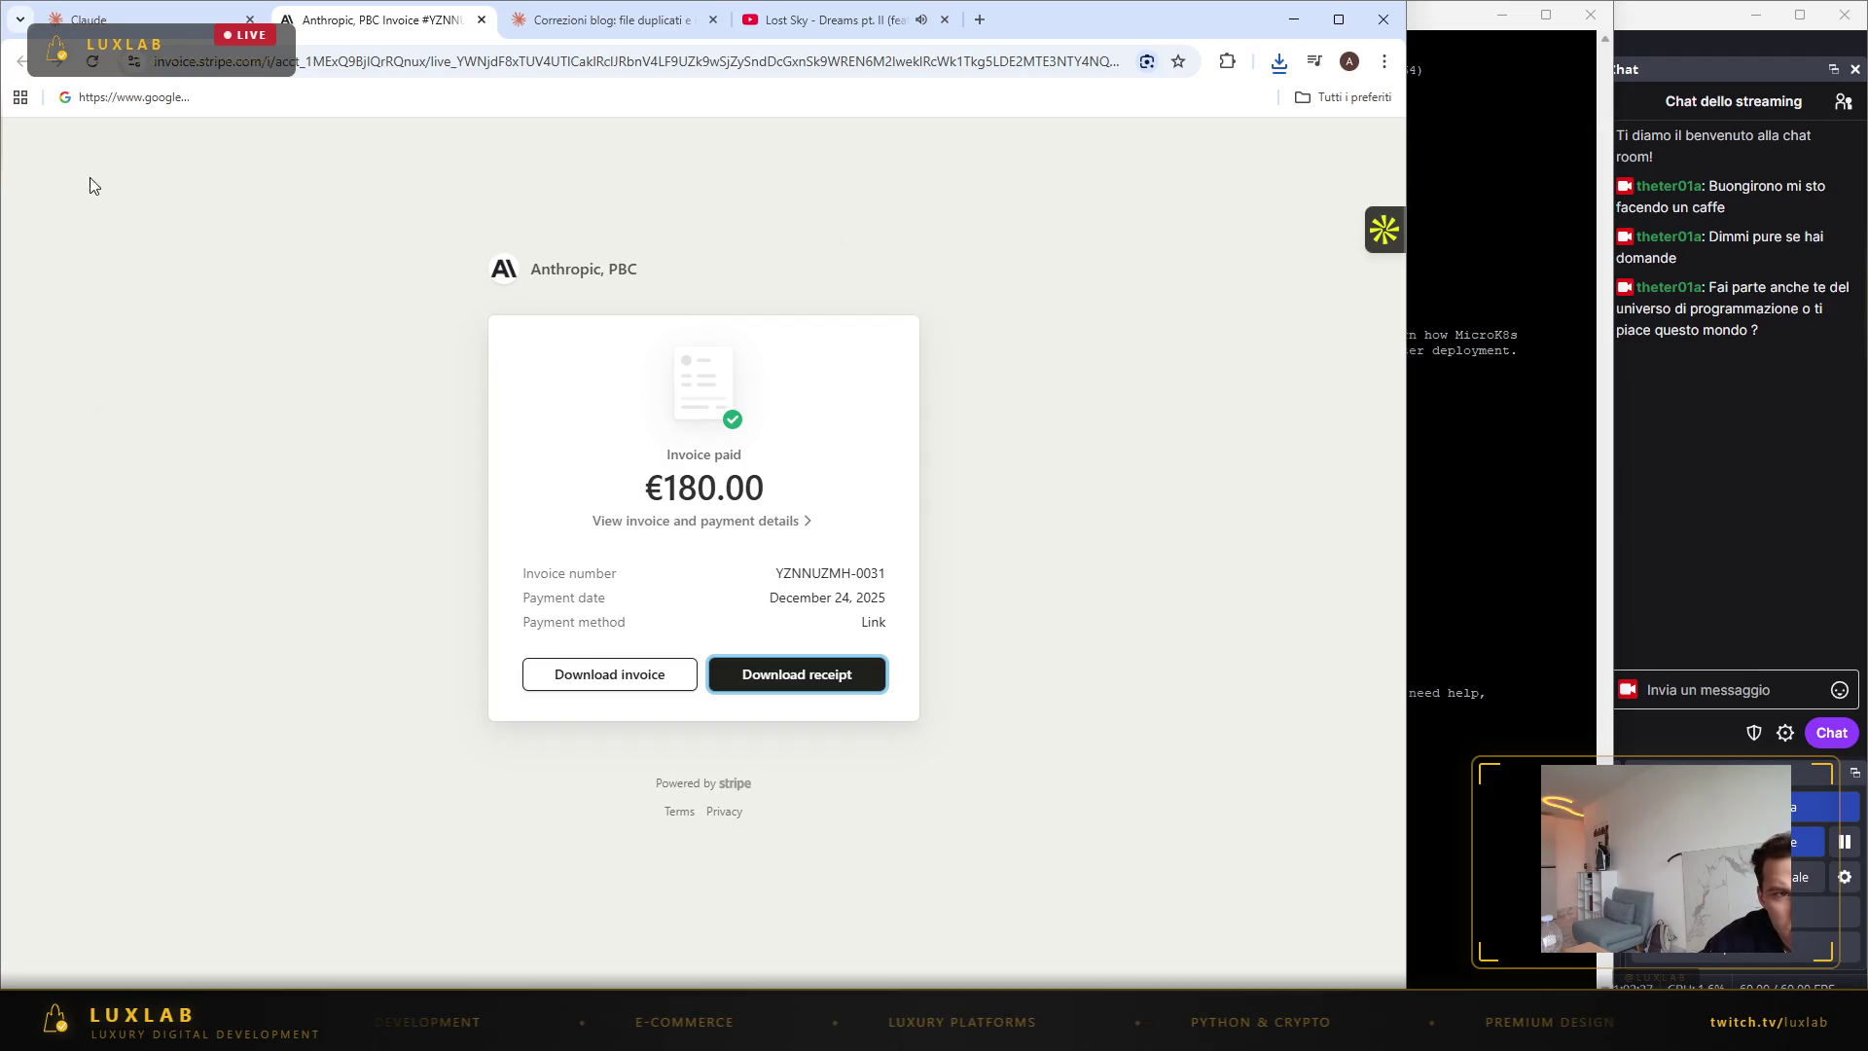
{"action": "left_click", "coordinate": [116, 19]}
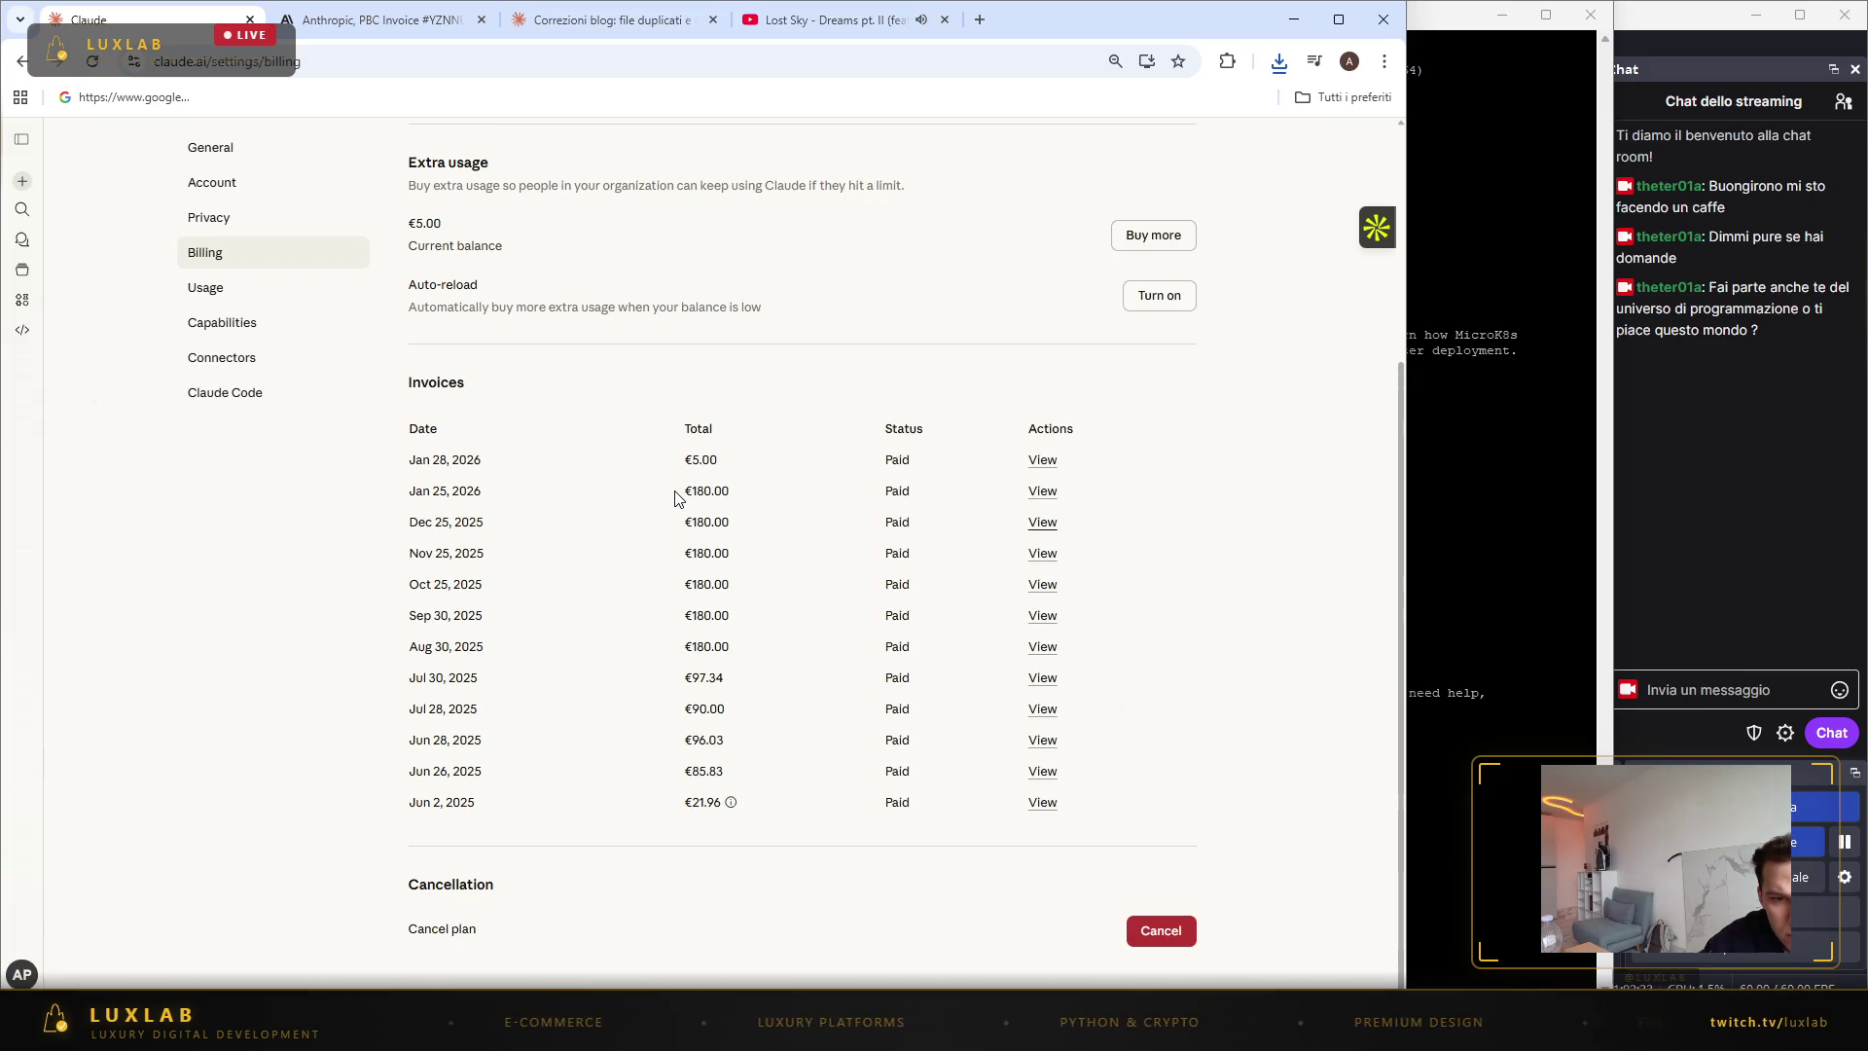
{"action": "left_click", "coordinate": [1050, 500]}
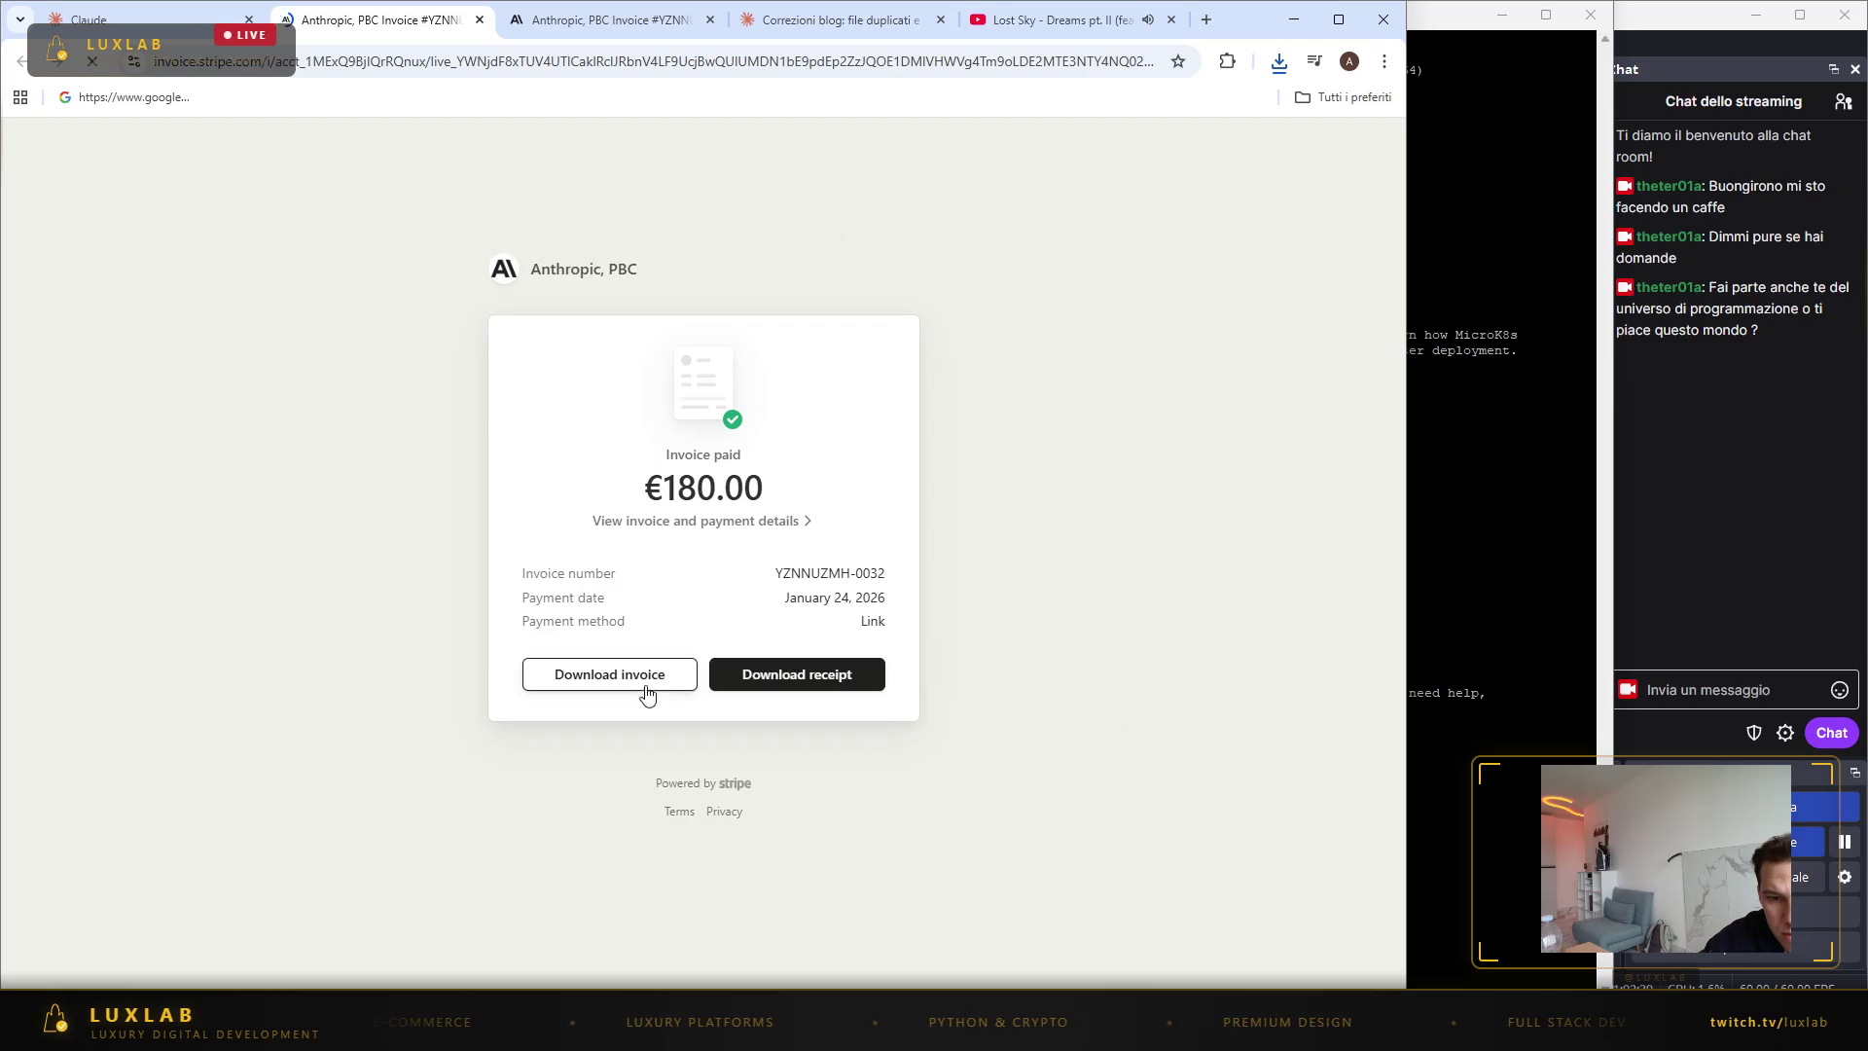
{"action": "left_click", "coordinate": [639, 678]}
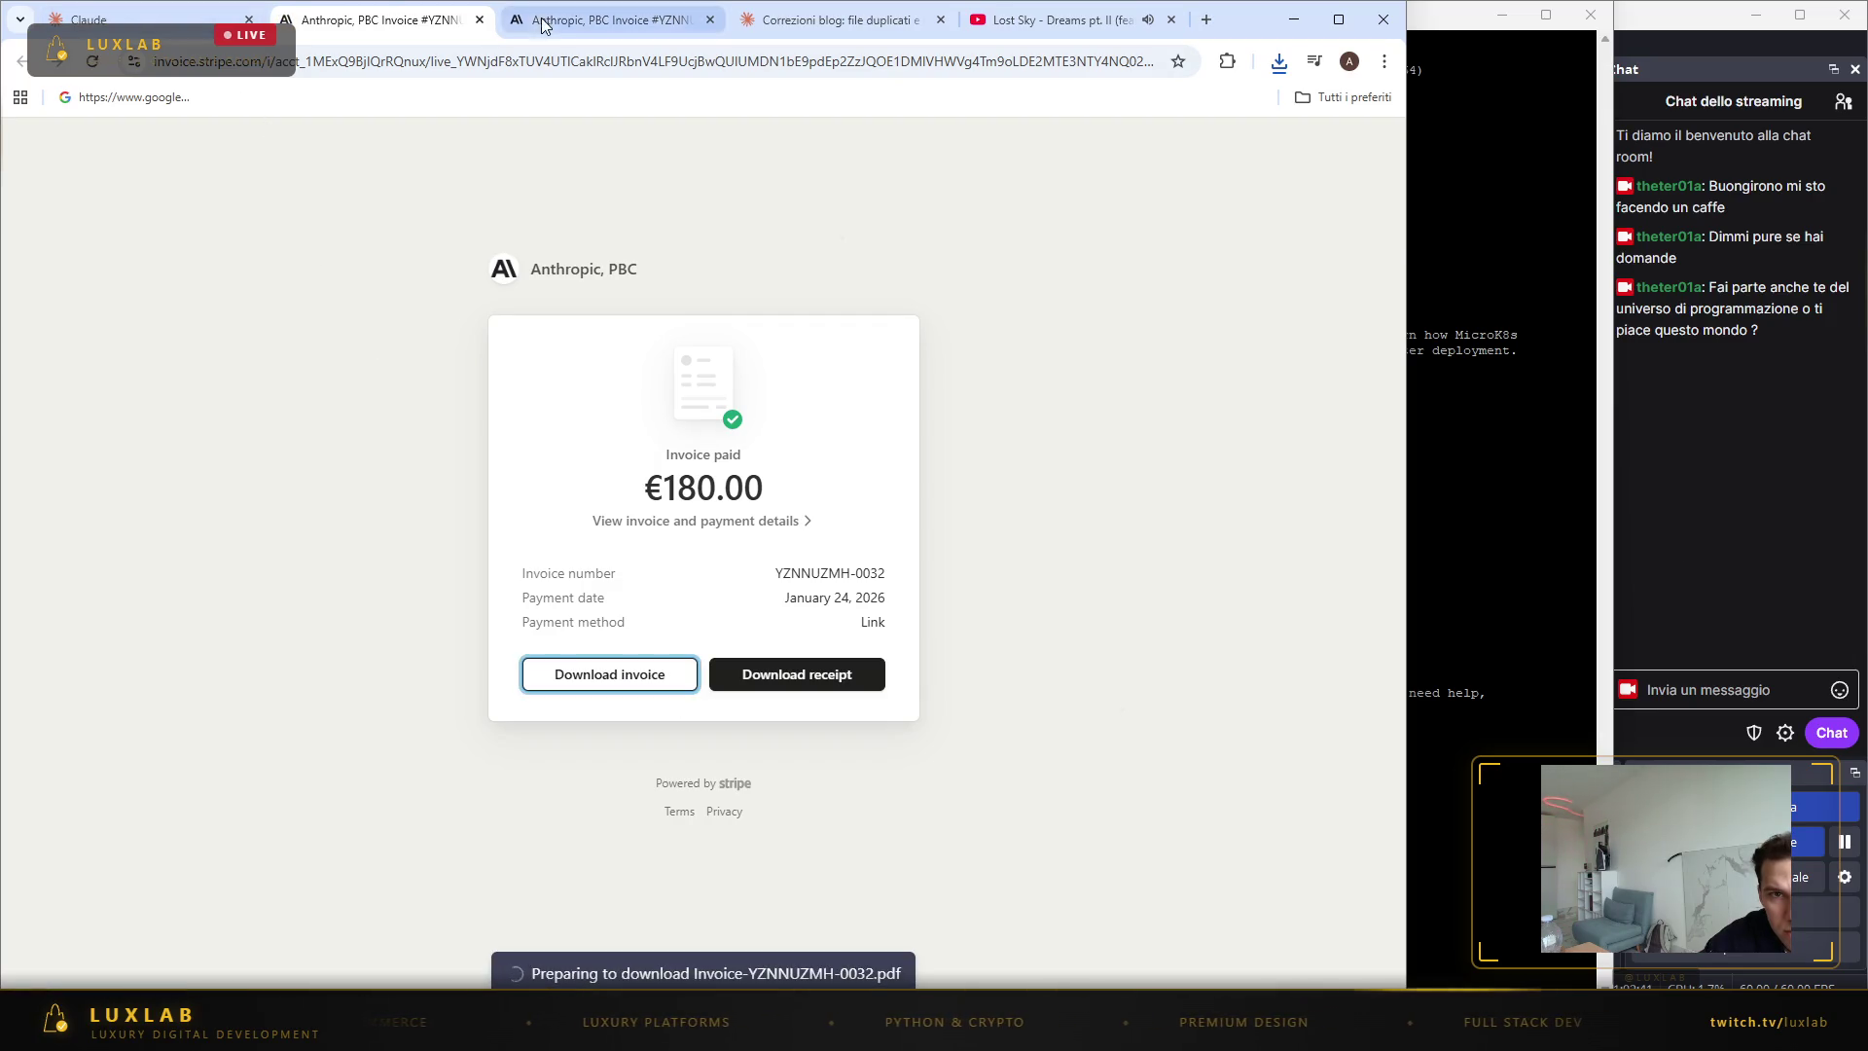
{"action": "left_click", "coordinate": [479, 21]}
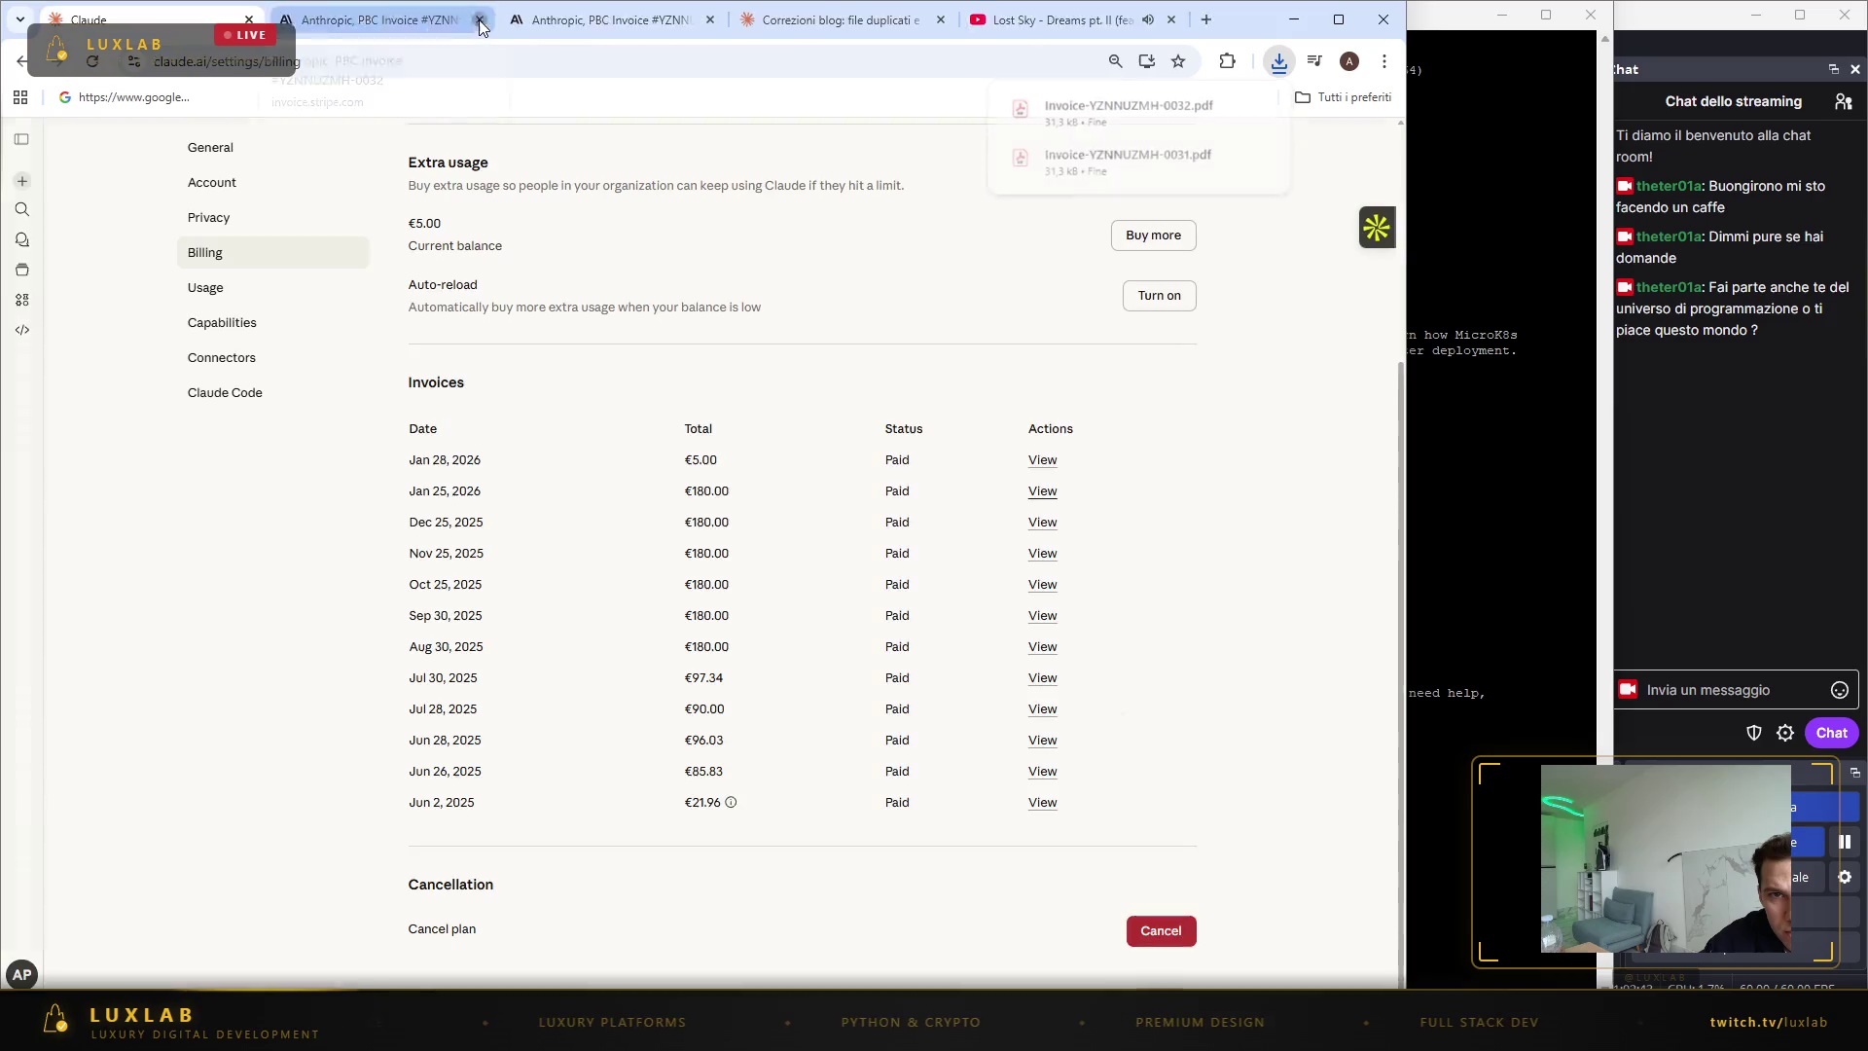
{"action": "left_click", "coordinate": [480, 21]}
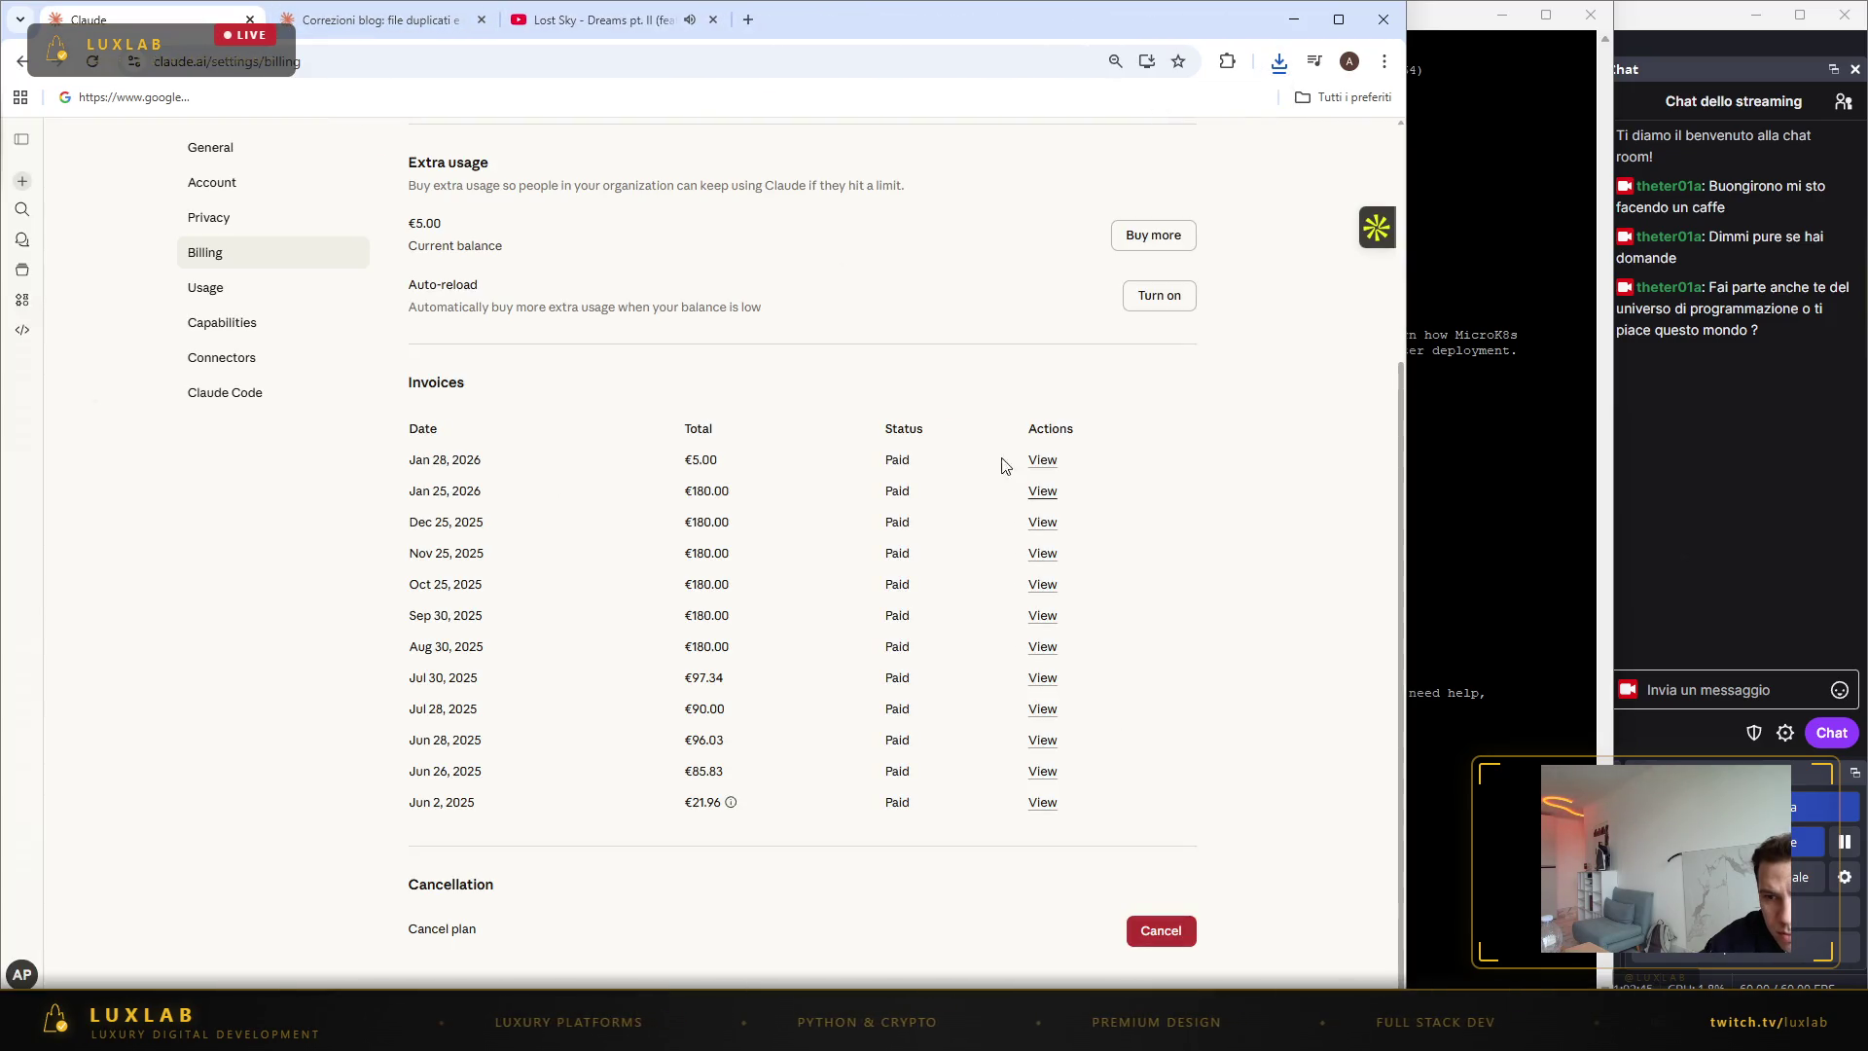
{"action": "left_click", "coordinate": [1042, 460]}
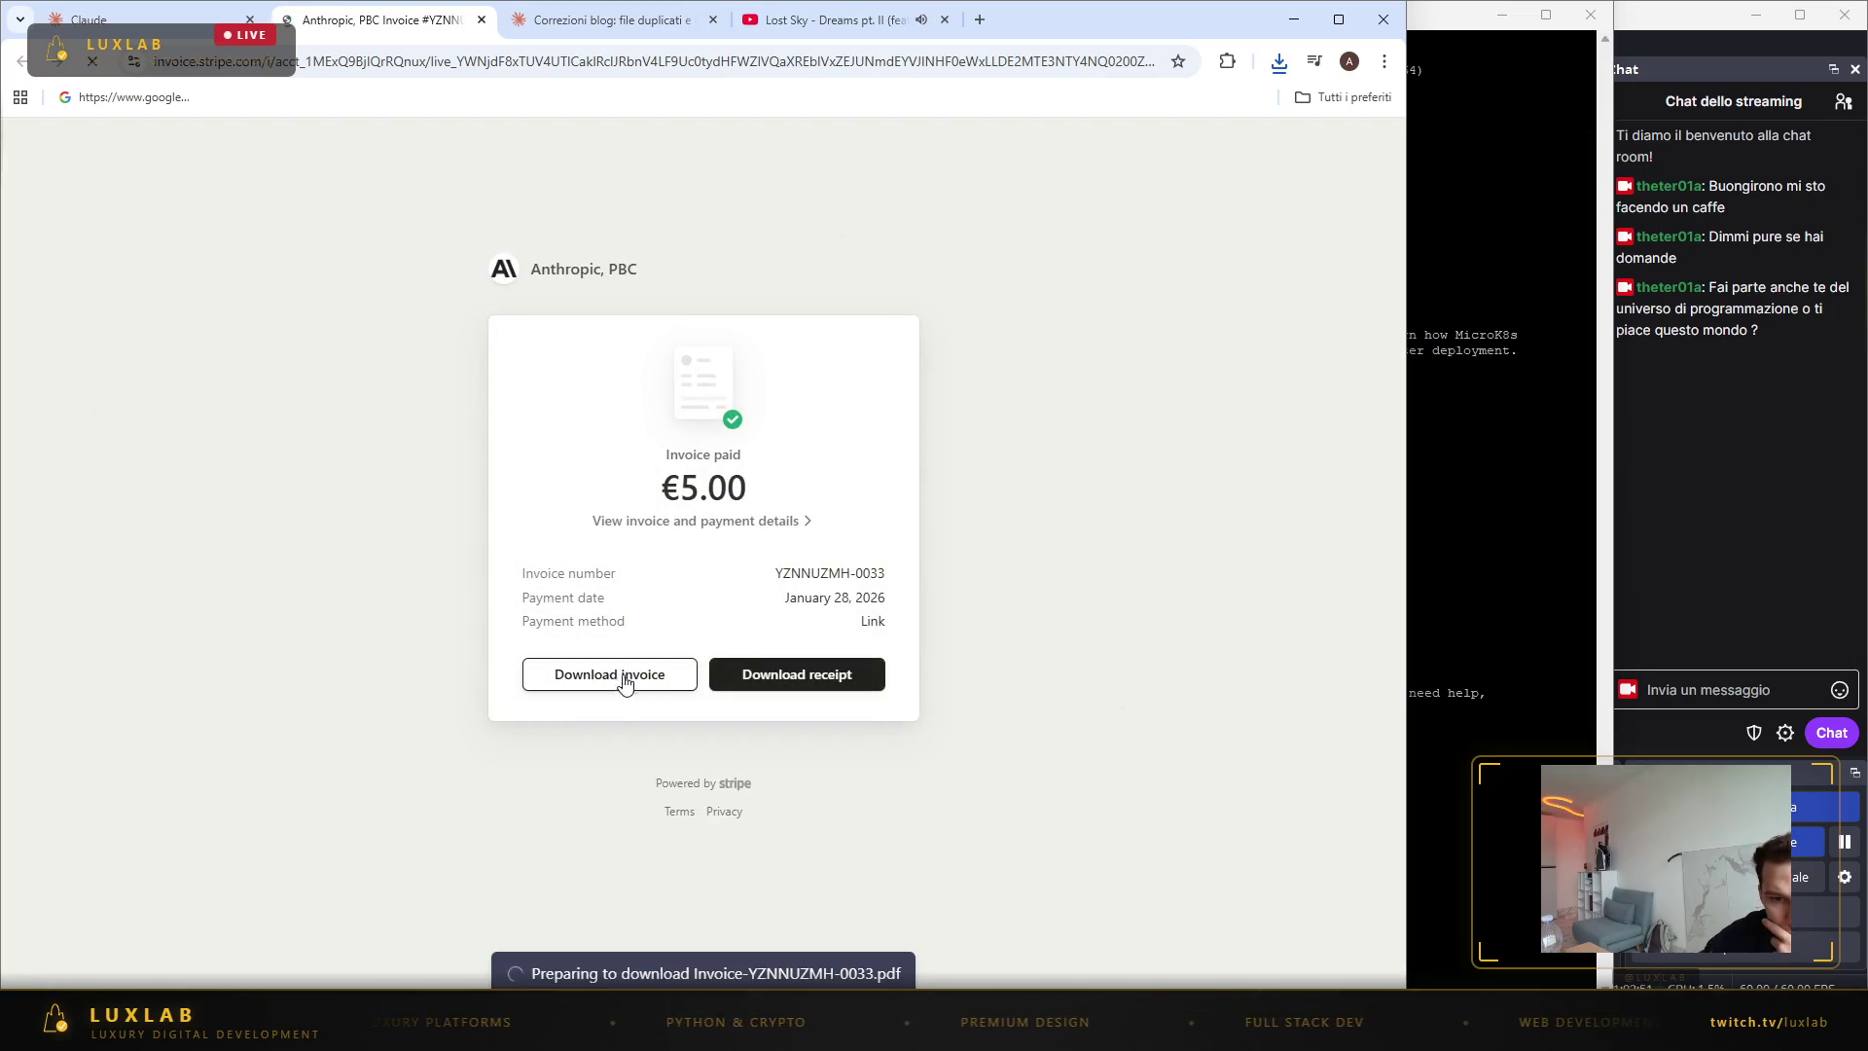
{"action": "key", "text": "ctrl+shift+Tab"}
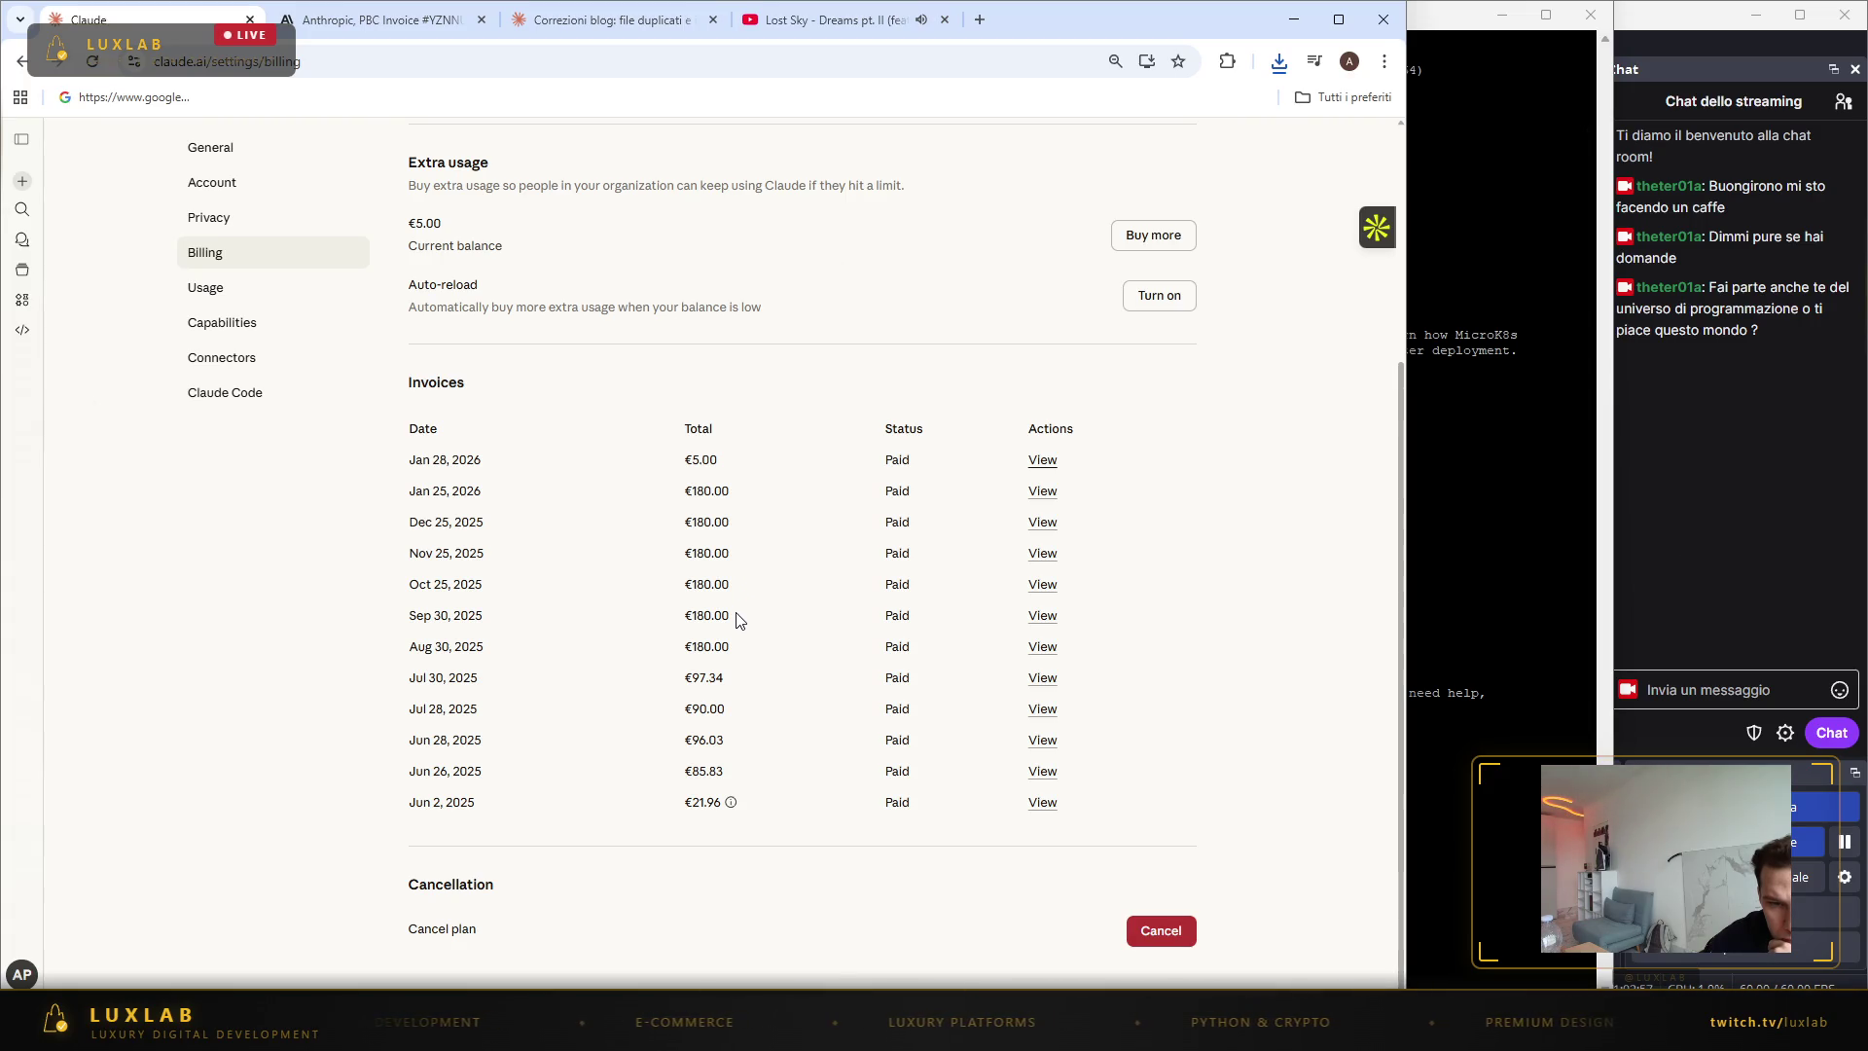
{"action": "scroll", "coordinate": [740, 620], "scroll_direction": "up", "scroll_amount": 3}
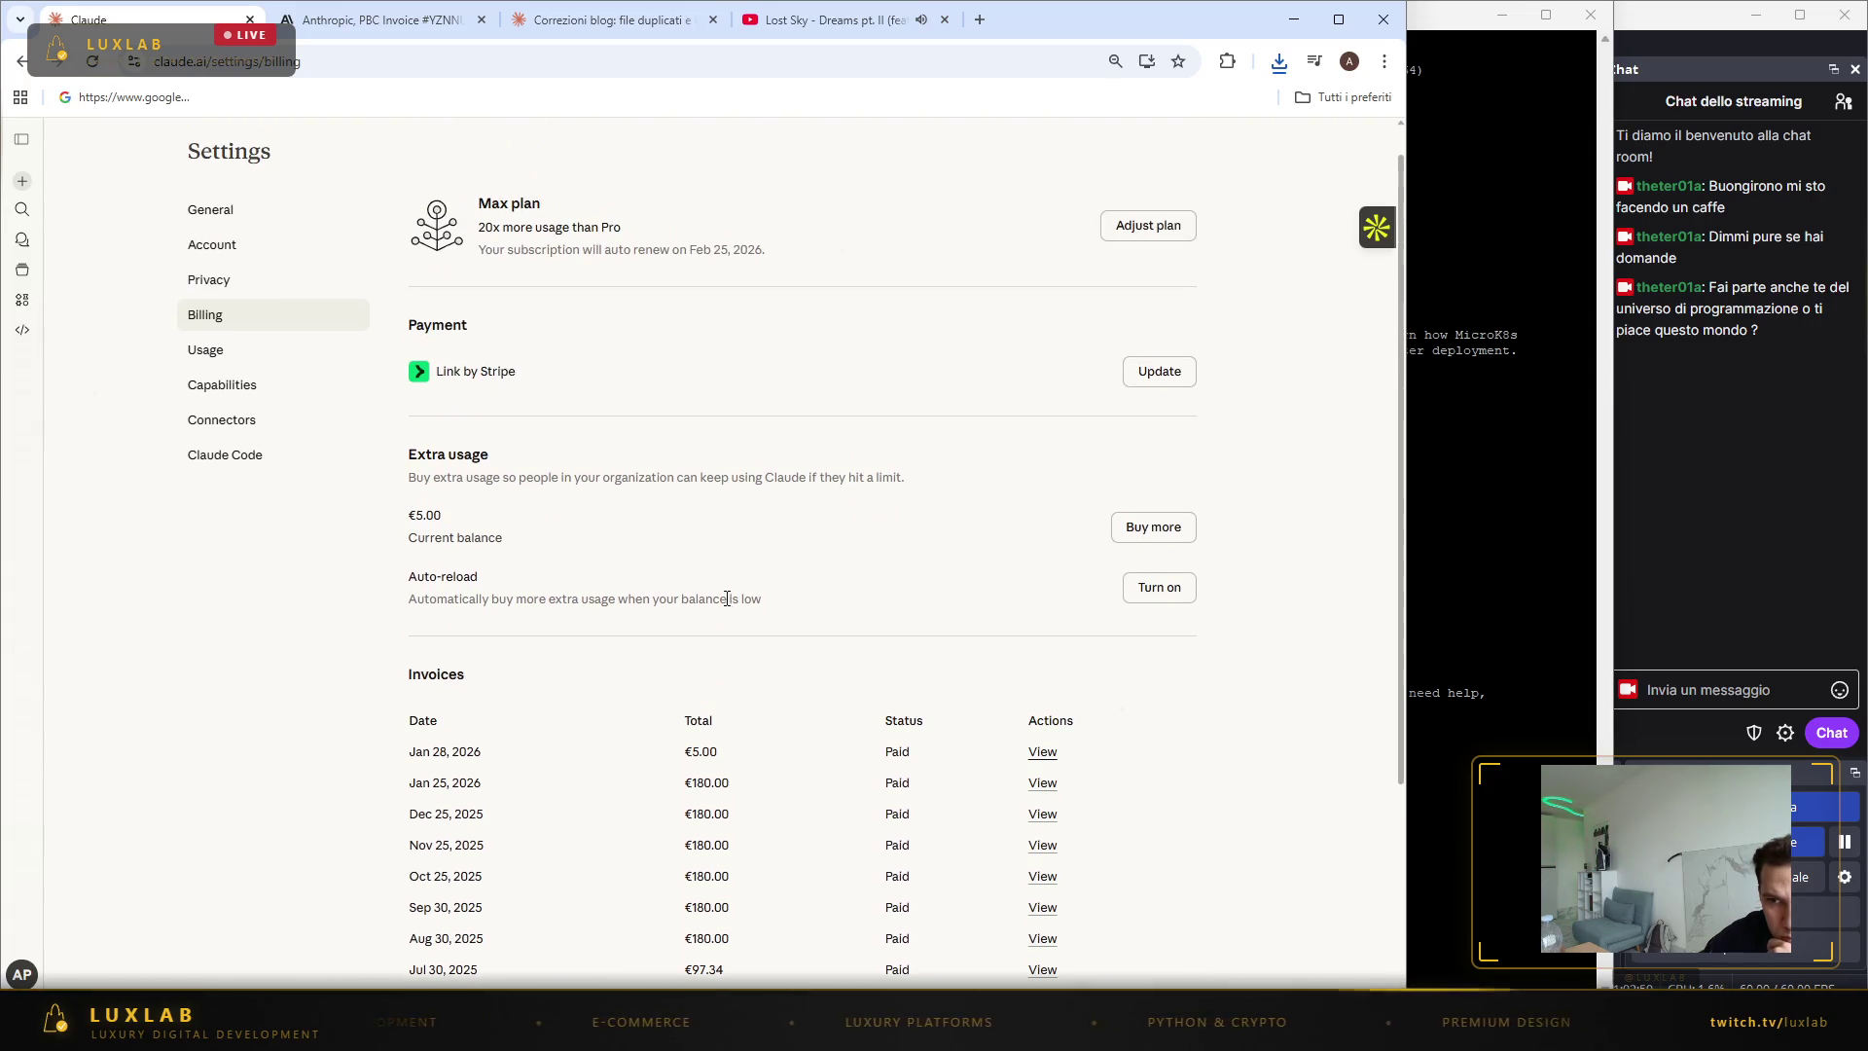
{"action": "scroll", "coordinate": [721, 584], "scroll_direction": "down", "scroll_amount": 1}
{"action": "scroll", "coordinate": [721, 584], "scroll_direction": "up", "scroll_amount": 1}
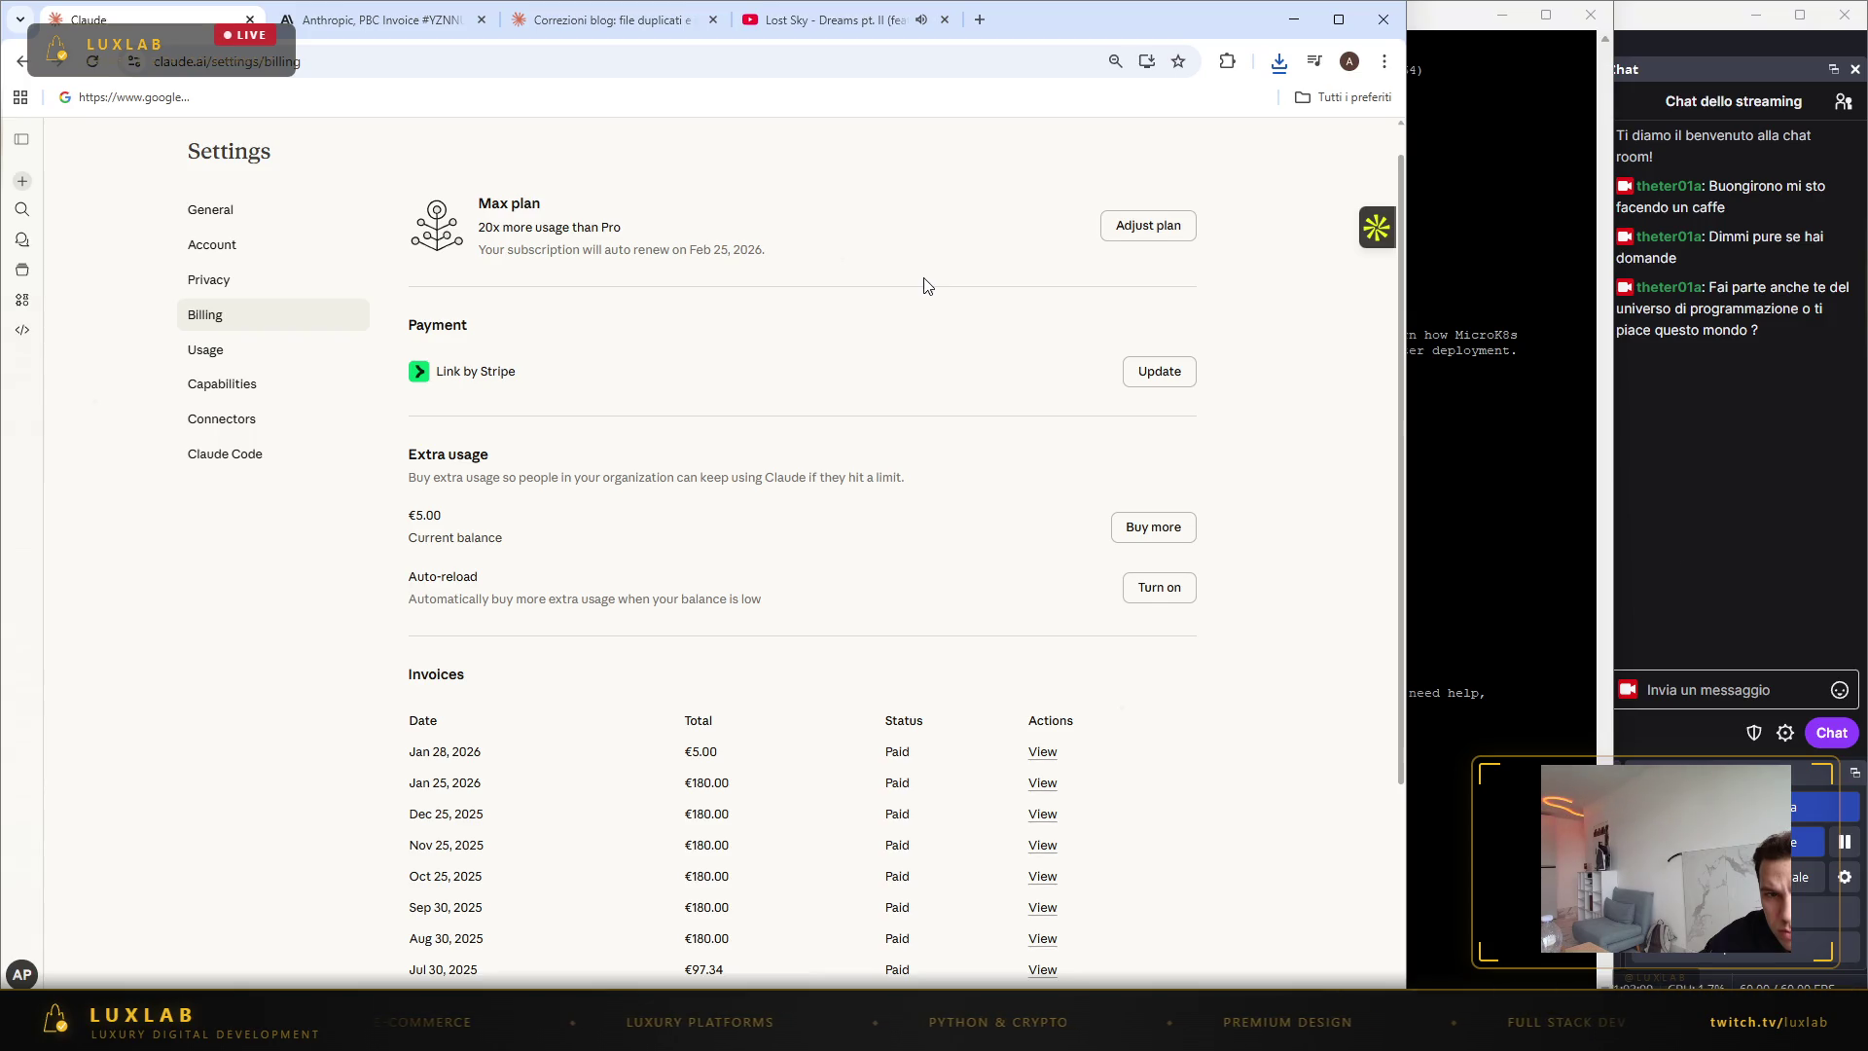
{"action": "scroll", "coordinate": [925, 282], "scroll_direction": "up", "scroll_amount": 1}
{"action": "left_click", "coordinate": [1138, 283]}
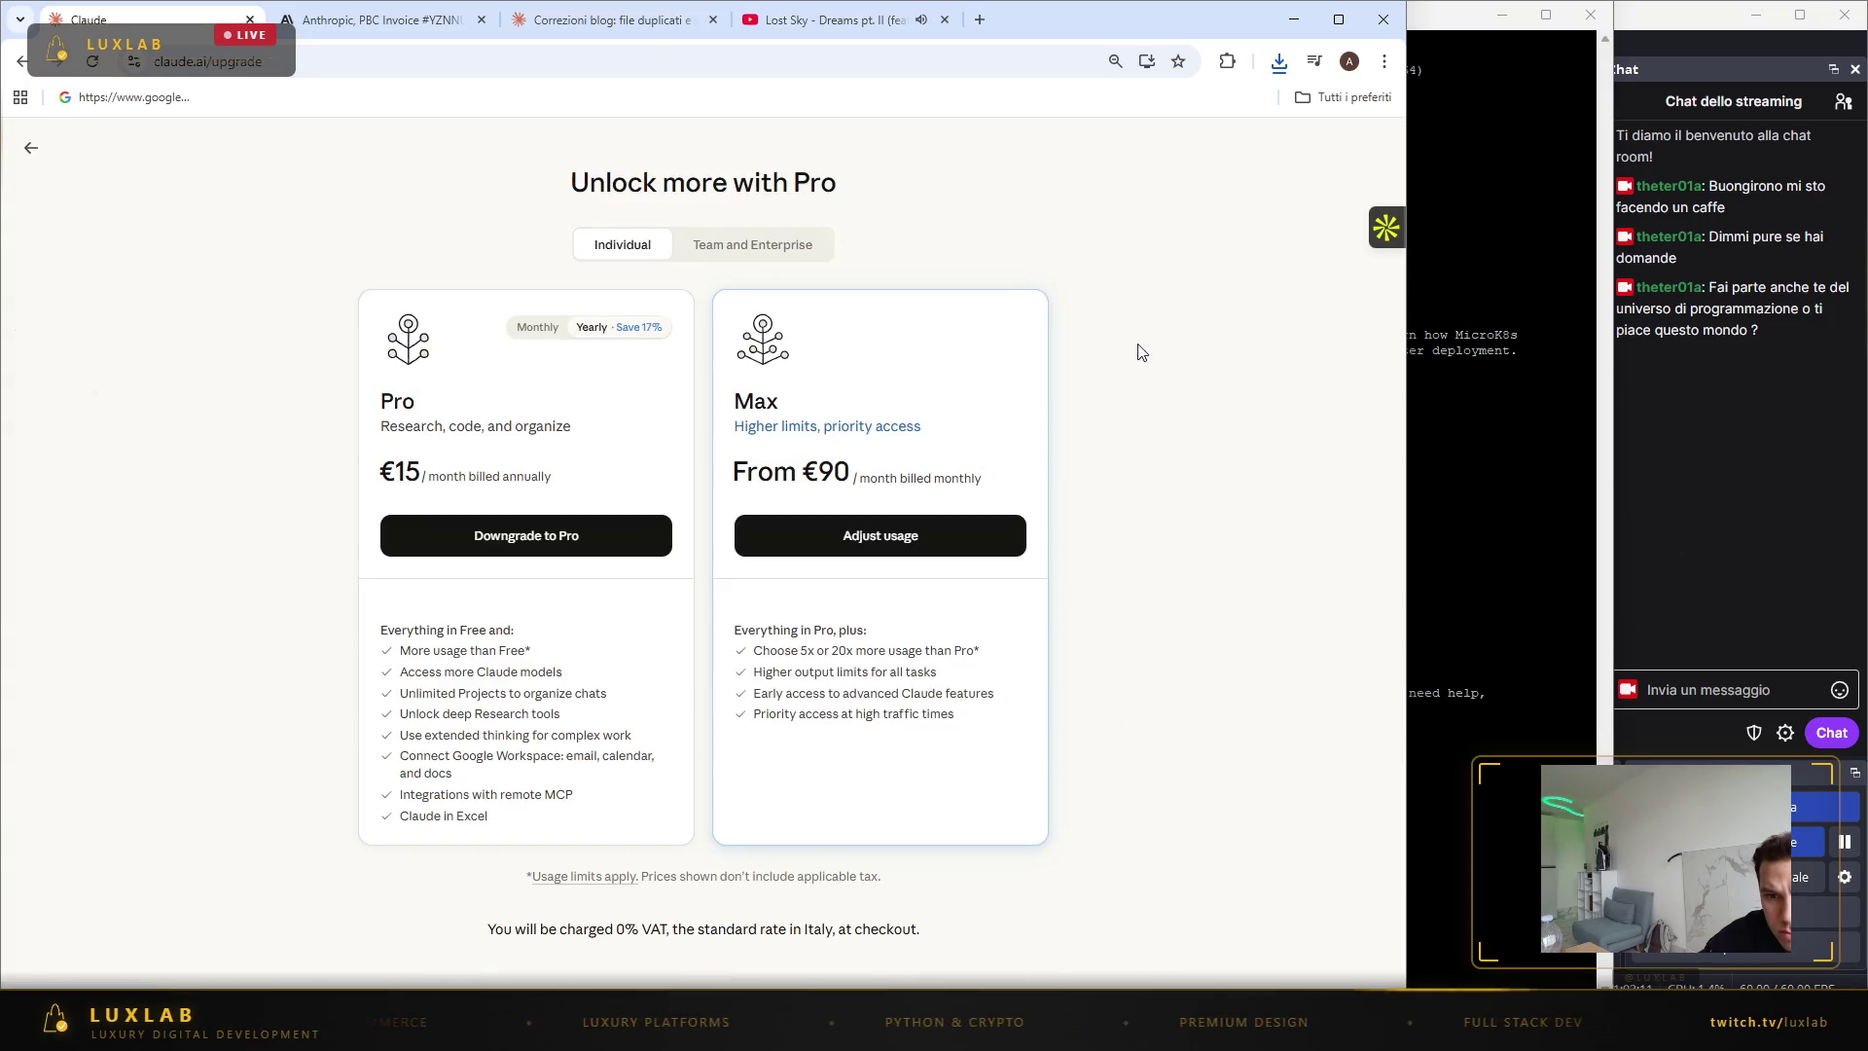
{"action": "left_click", "coordinate": [761, 247]}
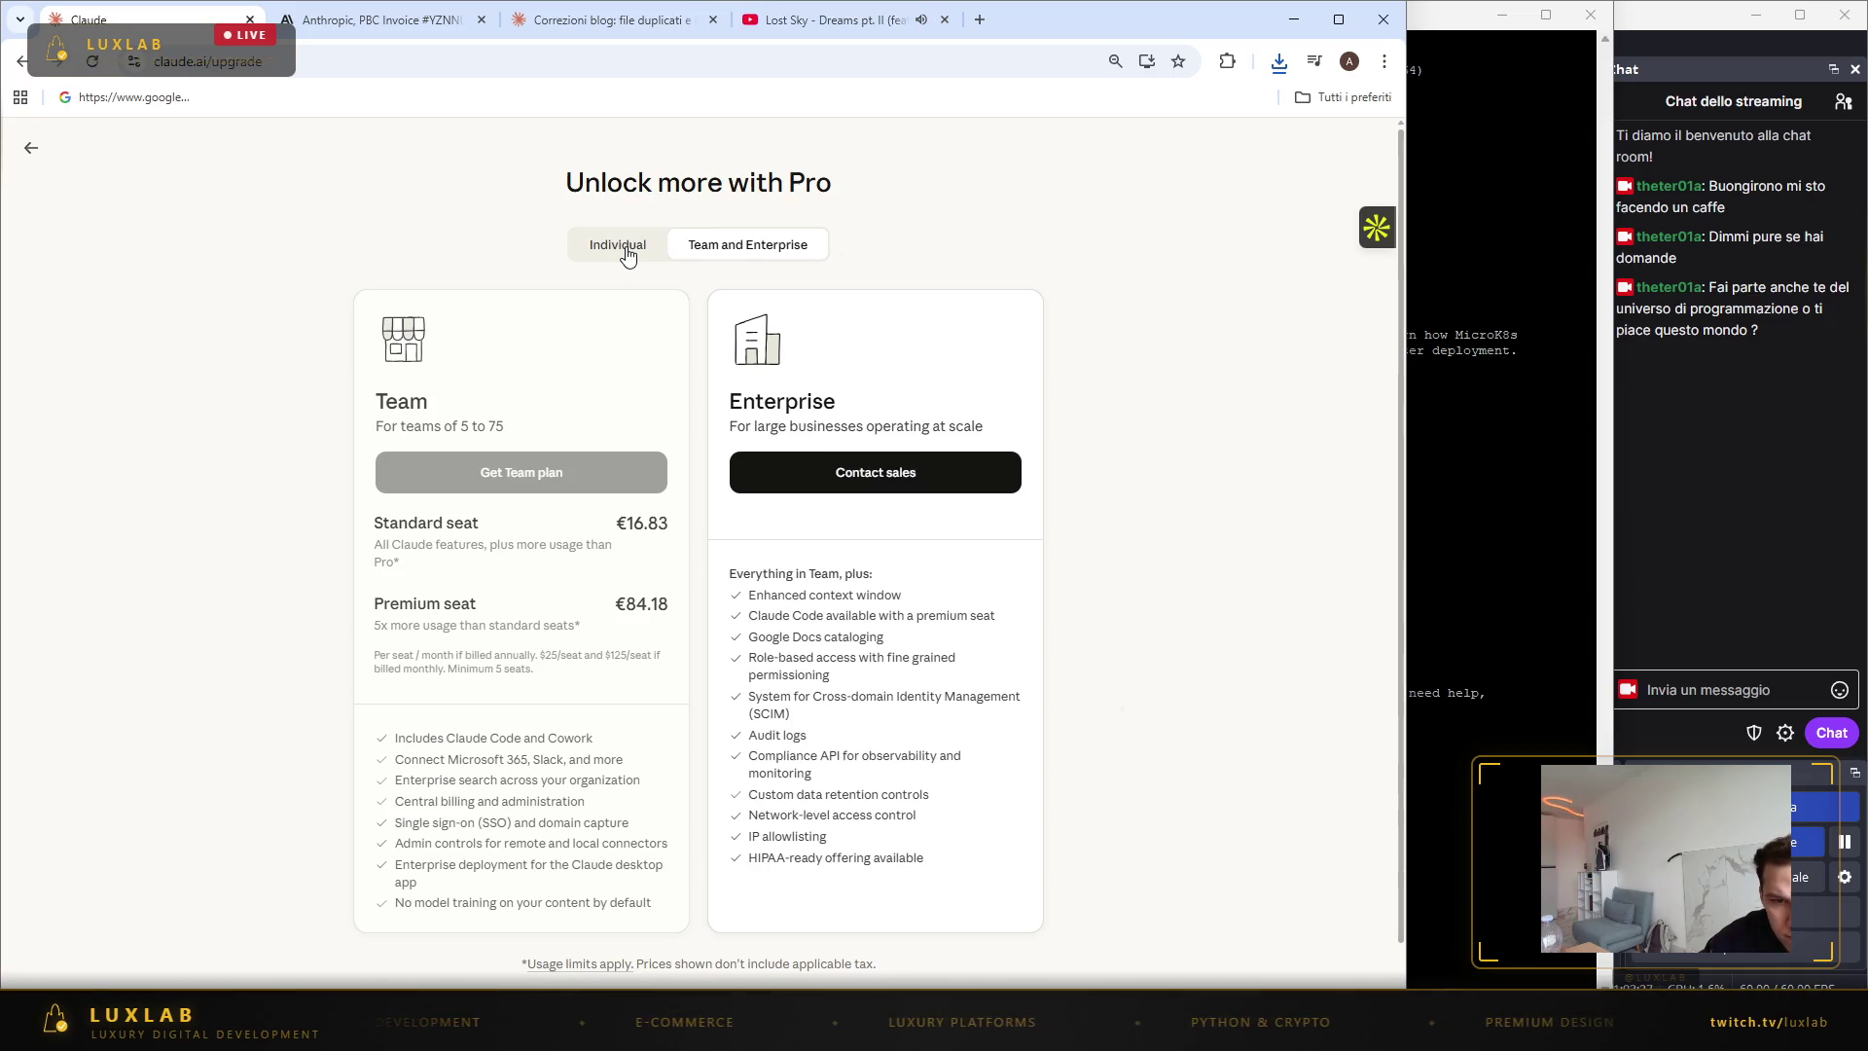
{"action": "left_click", "coordinate": [627, 251]}
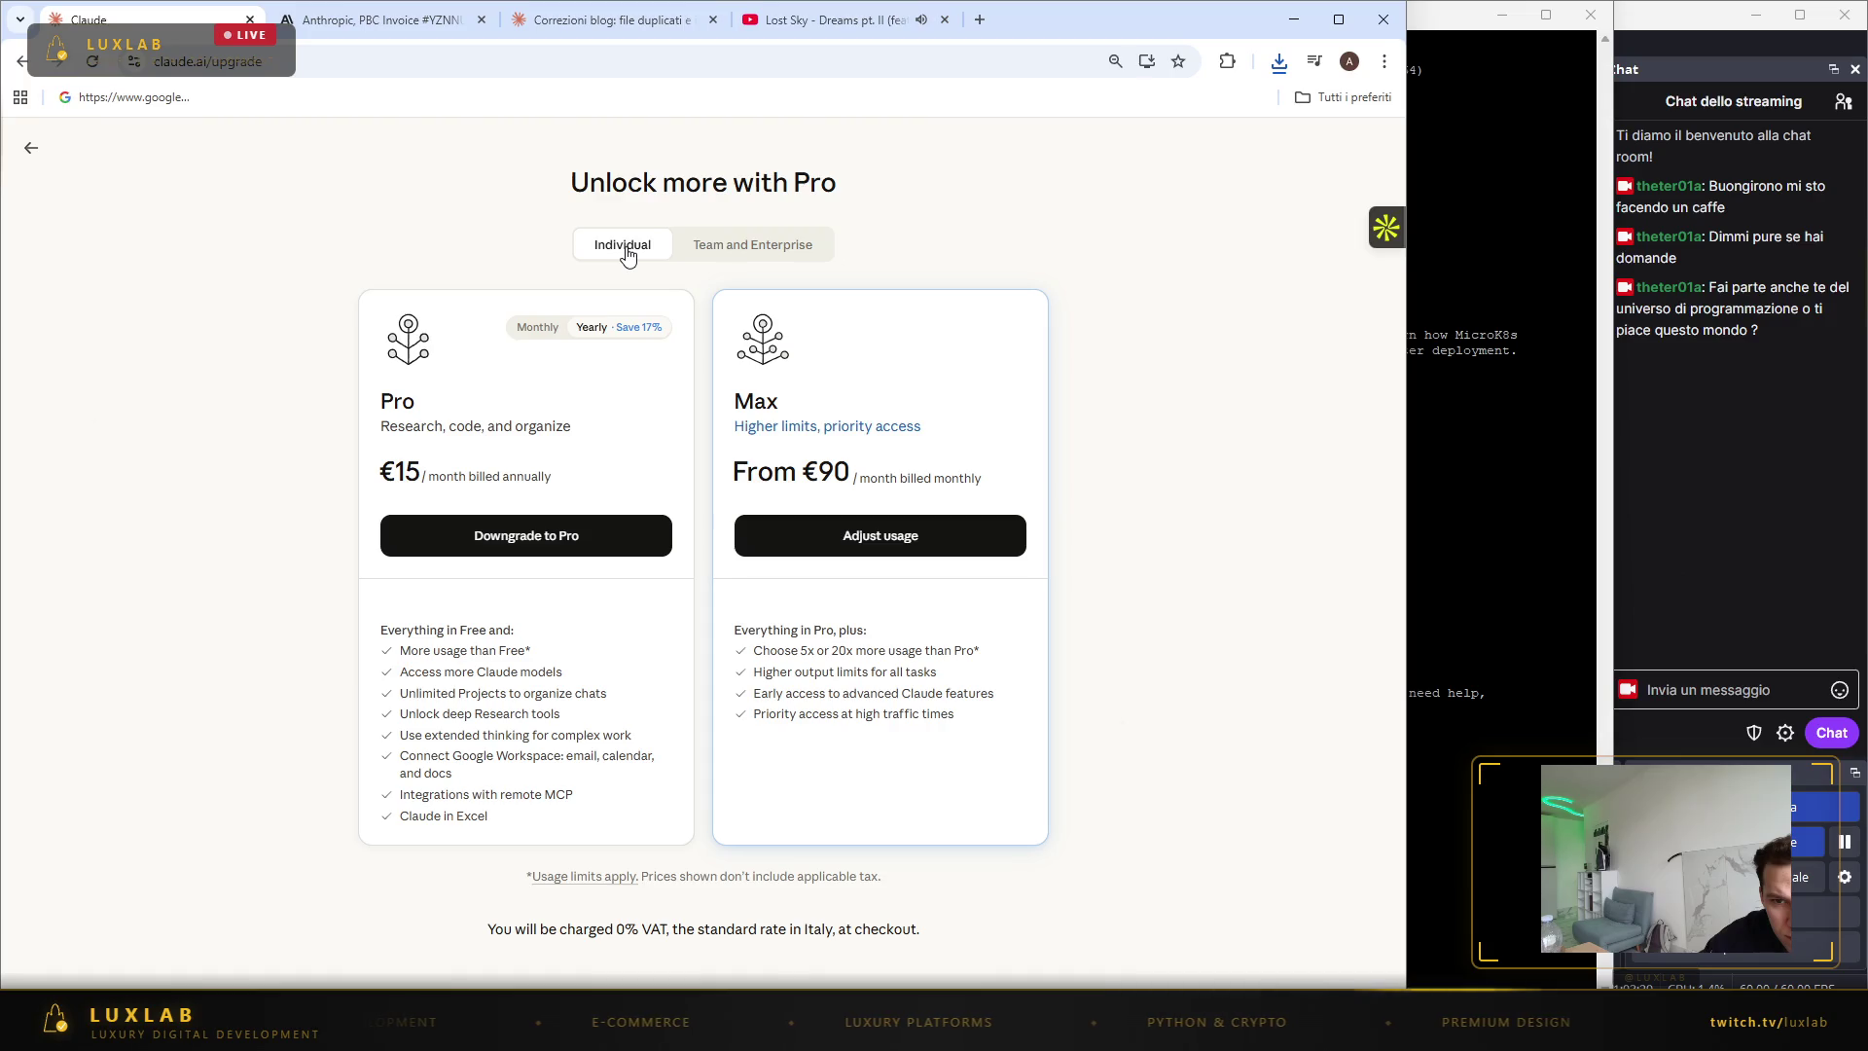
{"action": "left_click", "coordinate": [697, 253]}
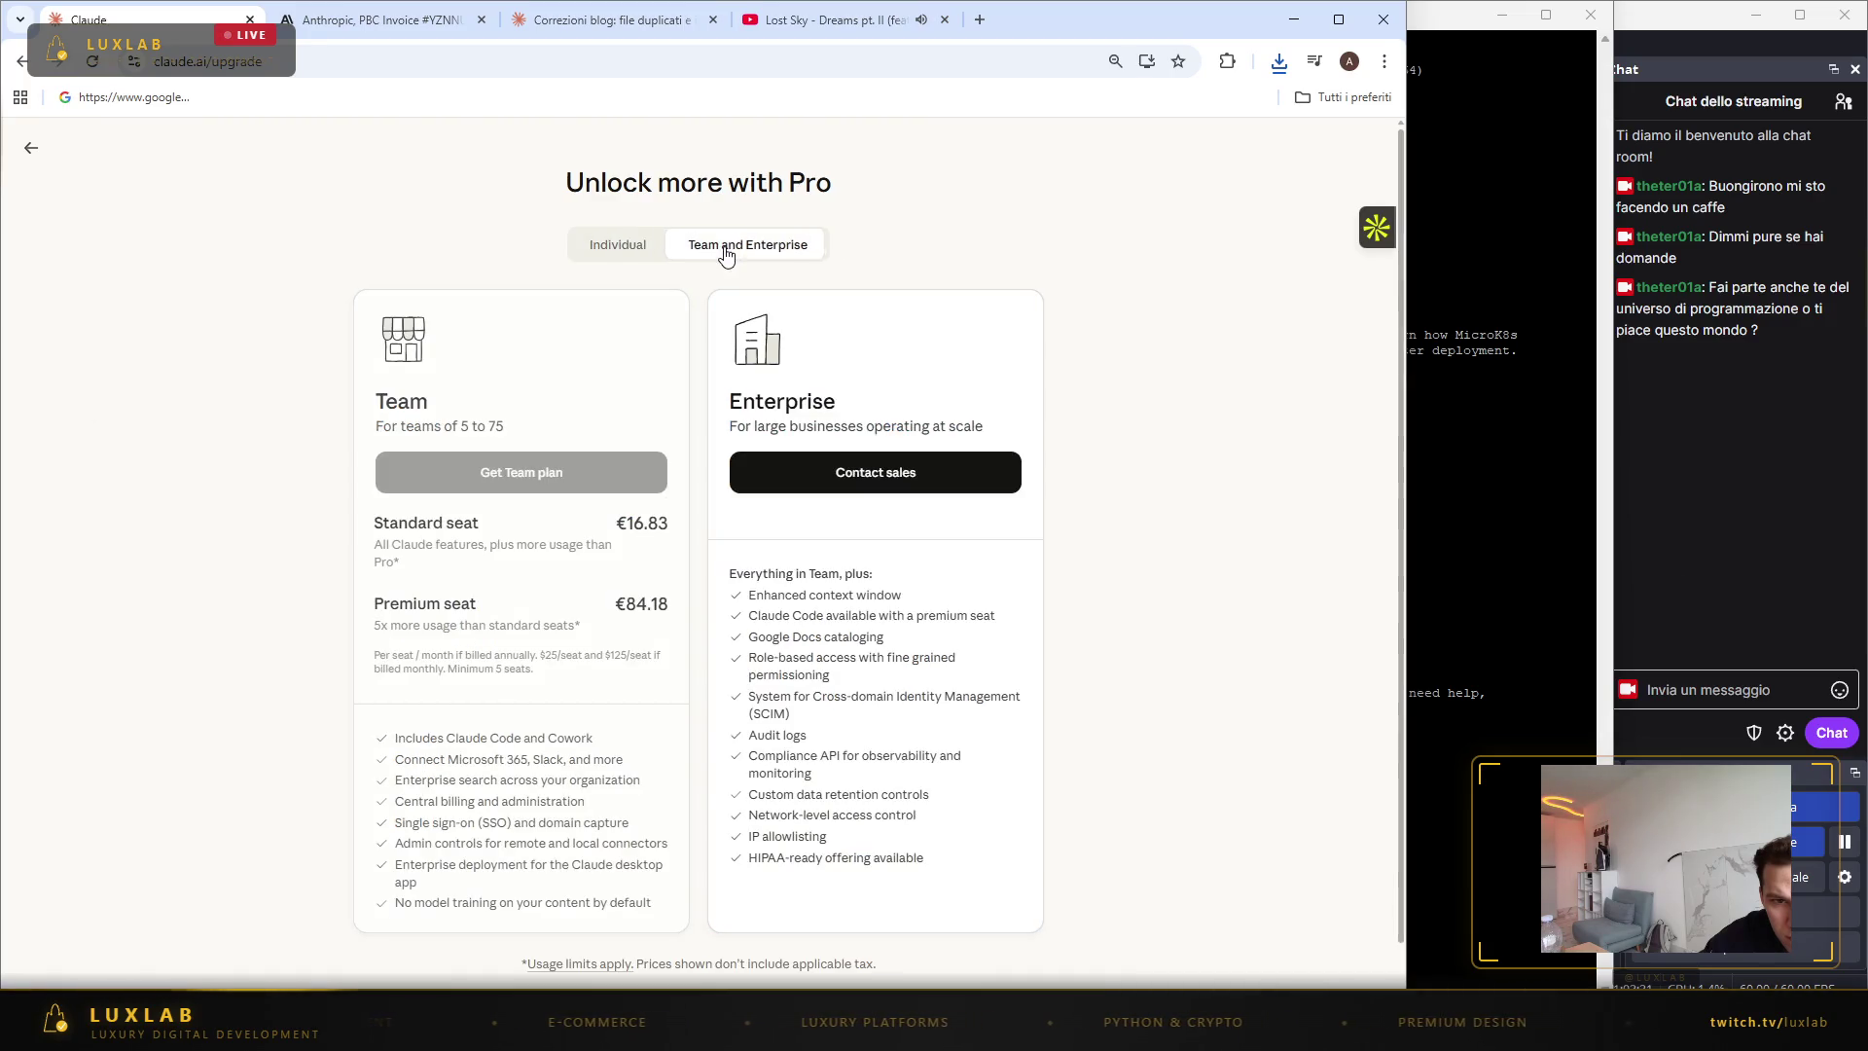
{"action": "scroll", "coordinate": [562, 509], "scroll_direction": "down", "scroll_amount": 1}
{"action": "scroll", "coordinate": [562, 510], "scroll_direction": "up", "scroll_amount": 1}
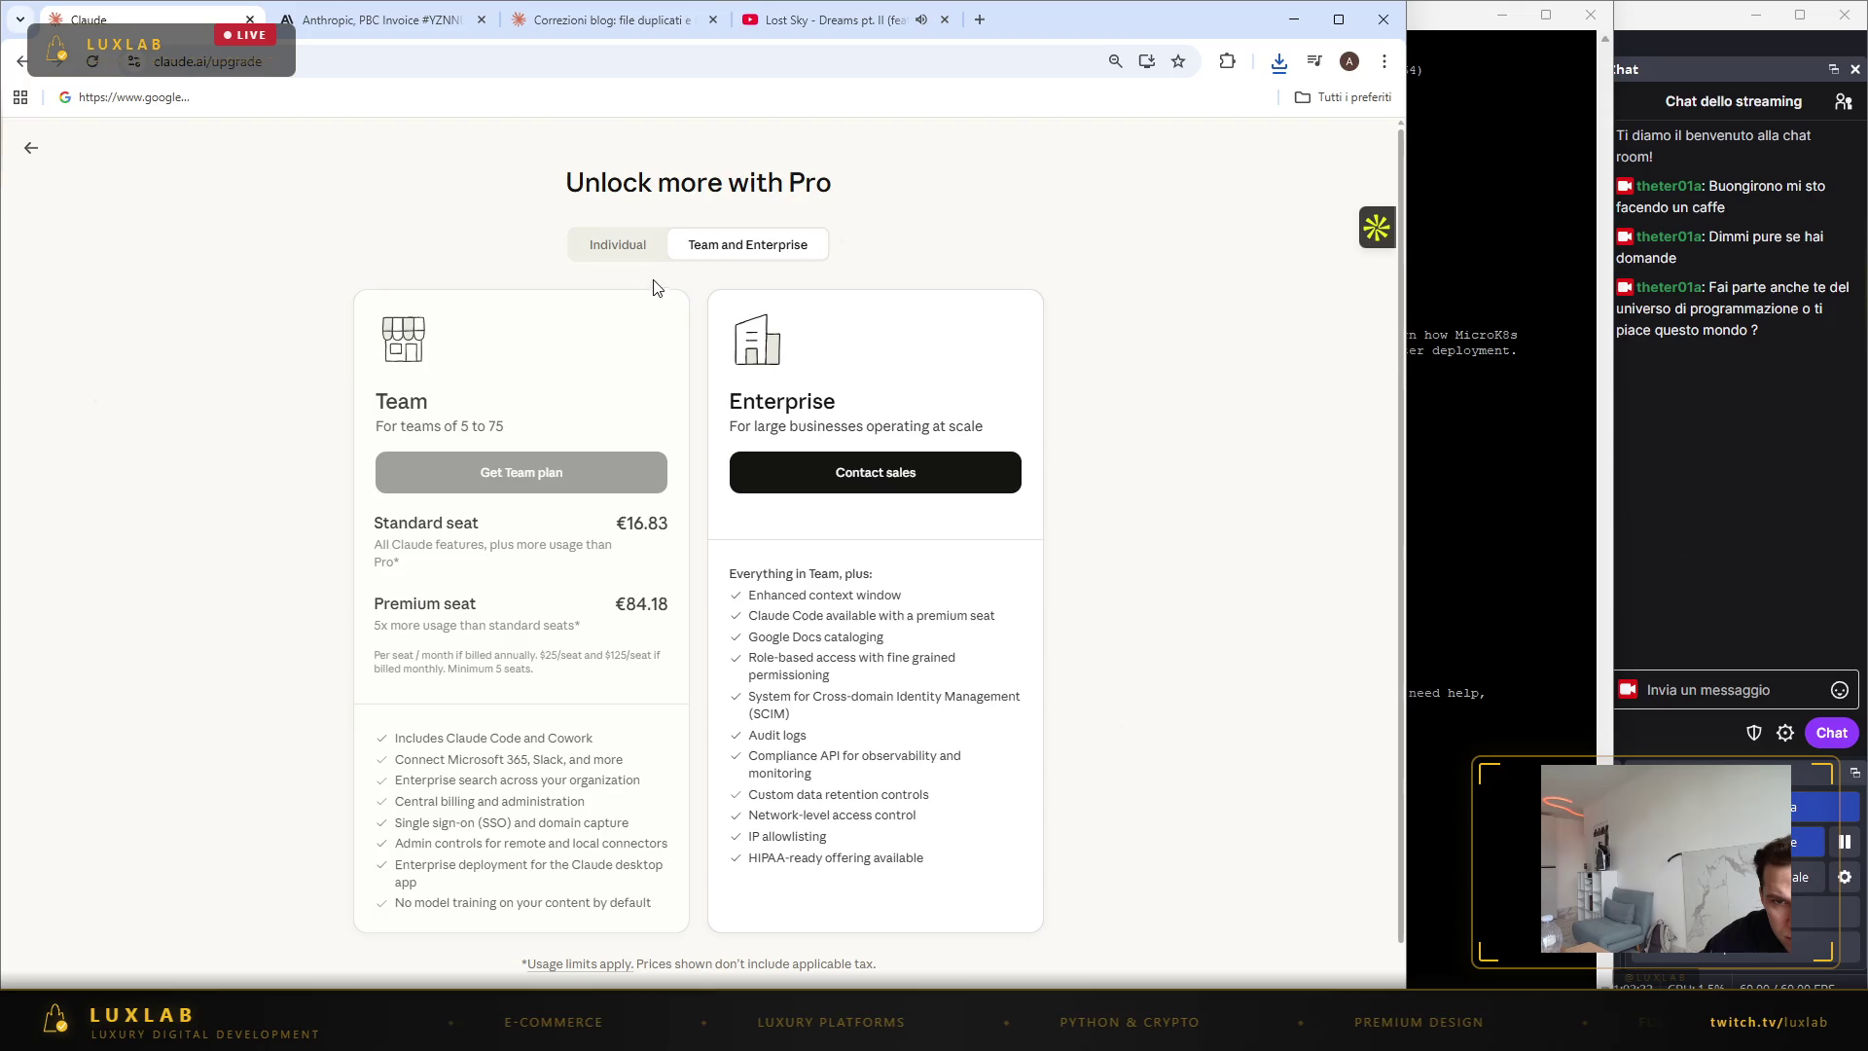
{"action": "left_click", "coordinate": [642, 245]}
{"action": "left_click", "coordinate": [26, 154]}
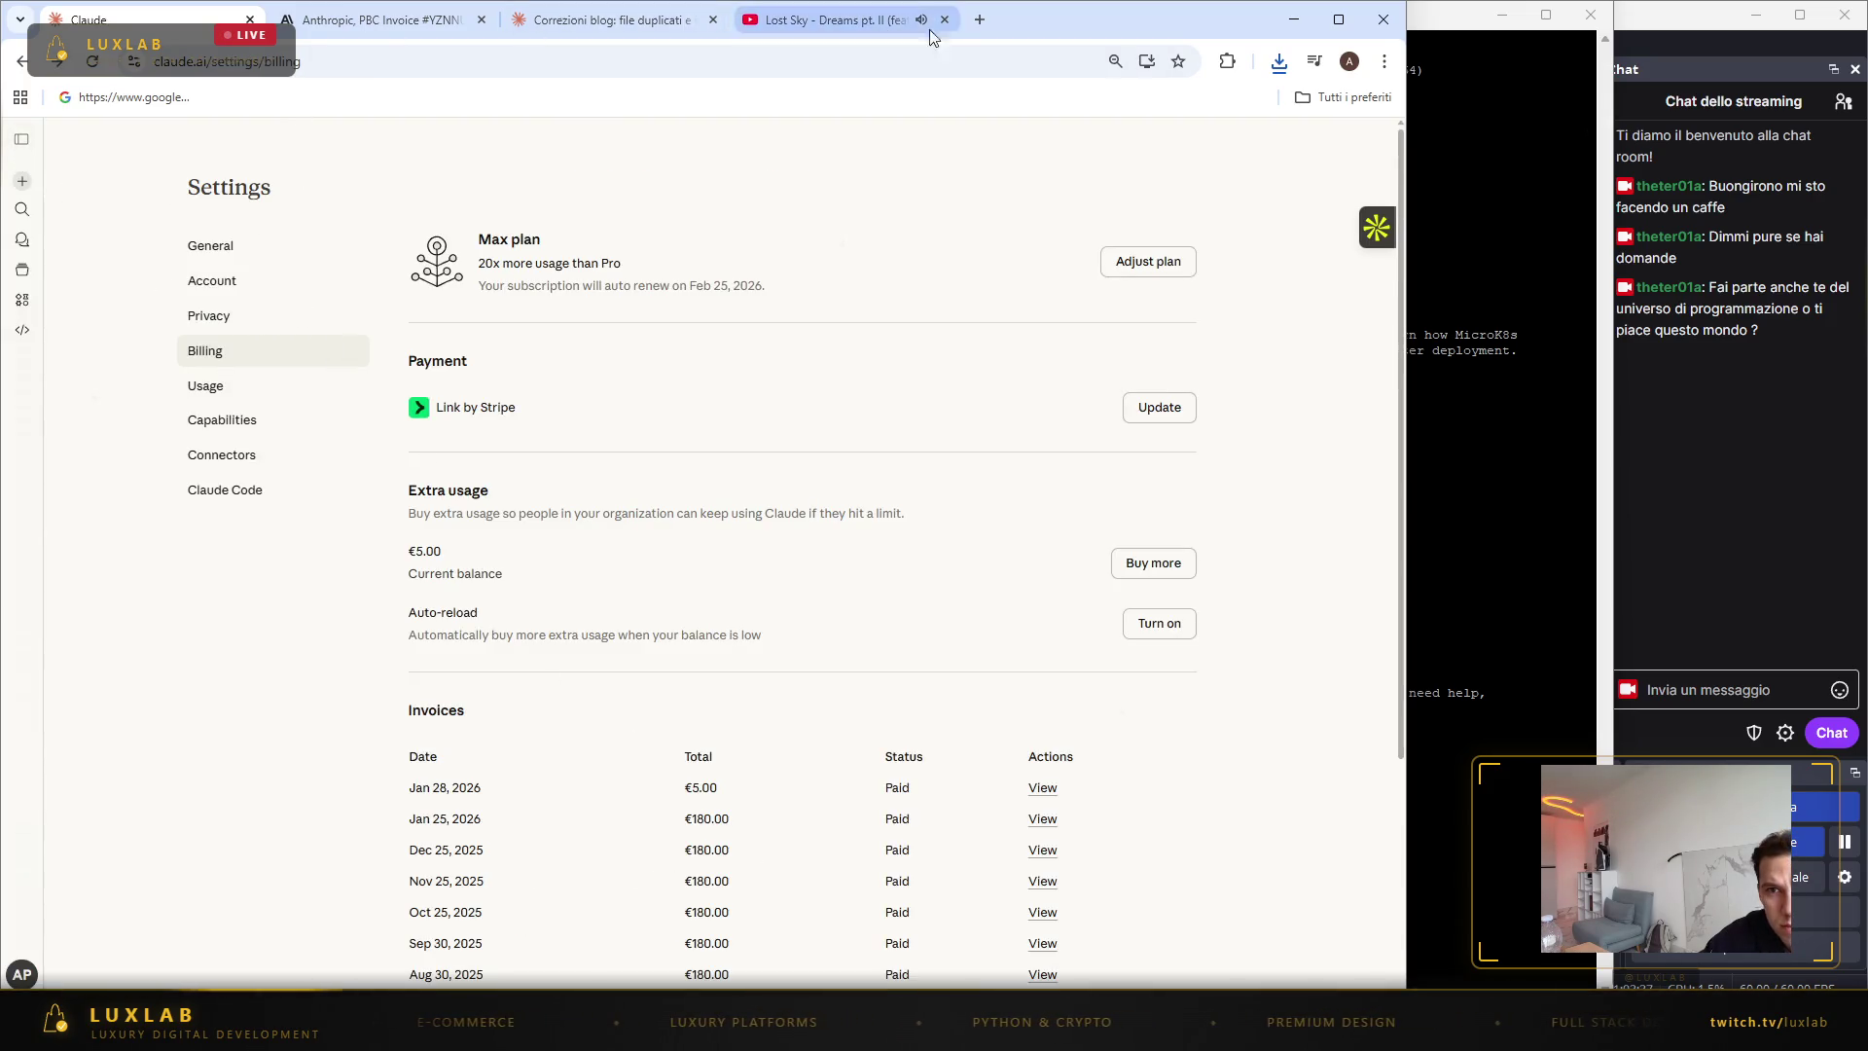
{"action": "left_click", "coordinate": [979, 21]}
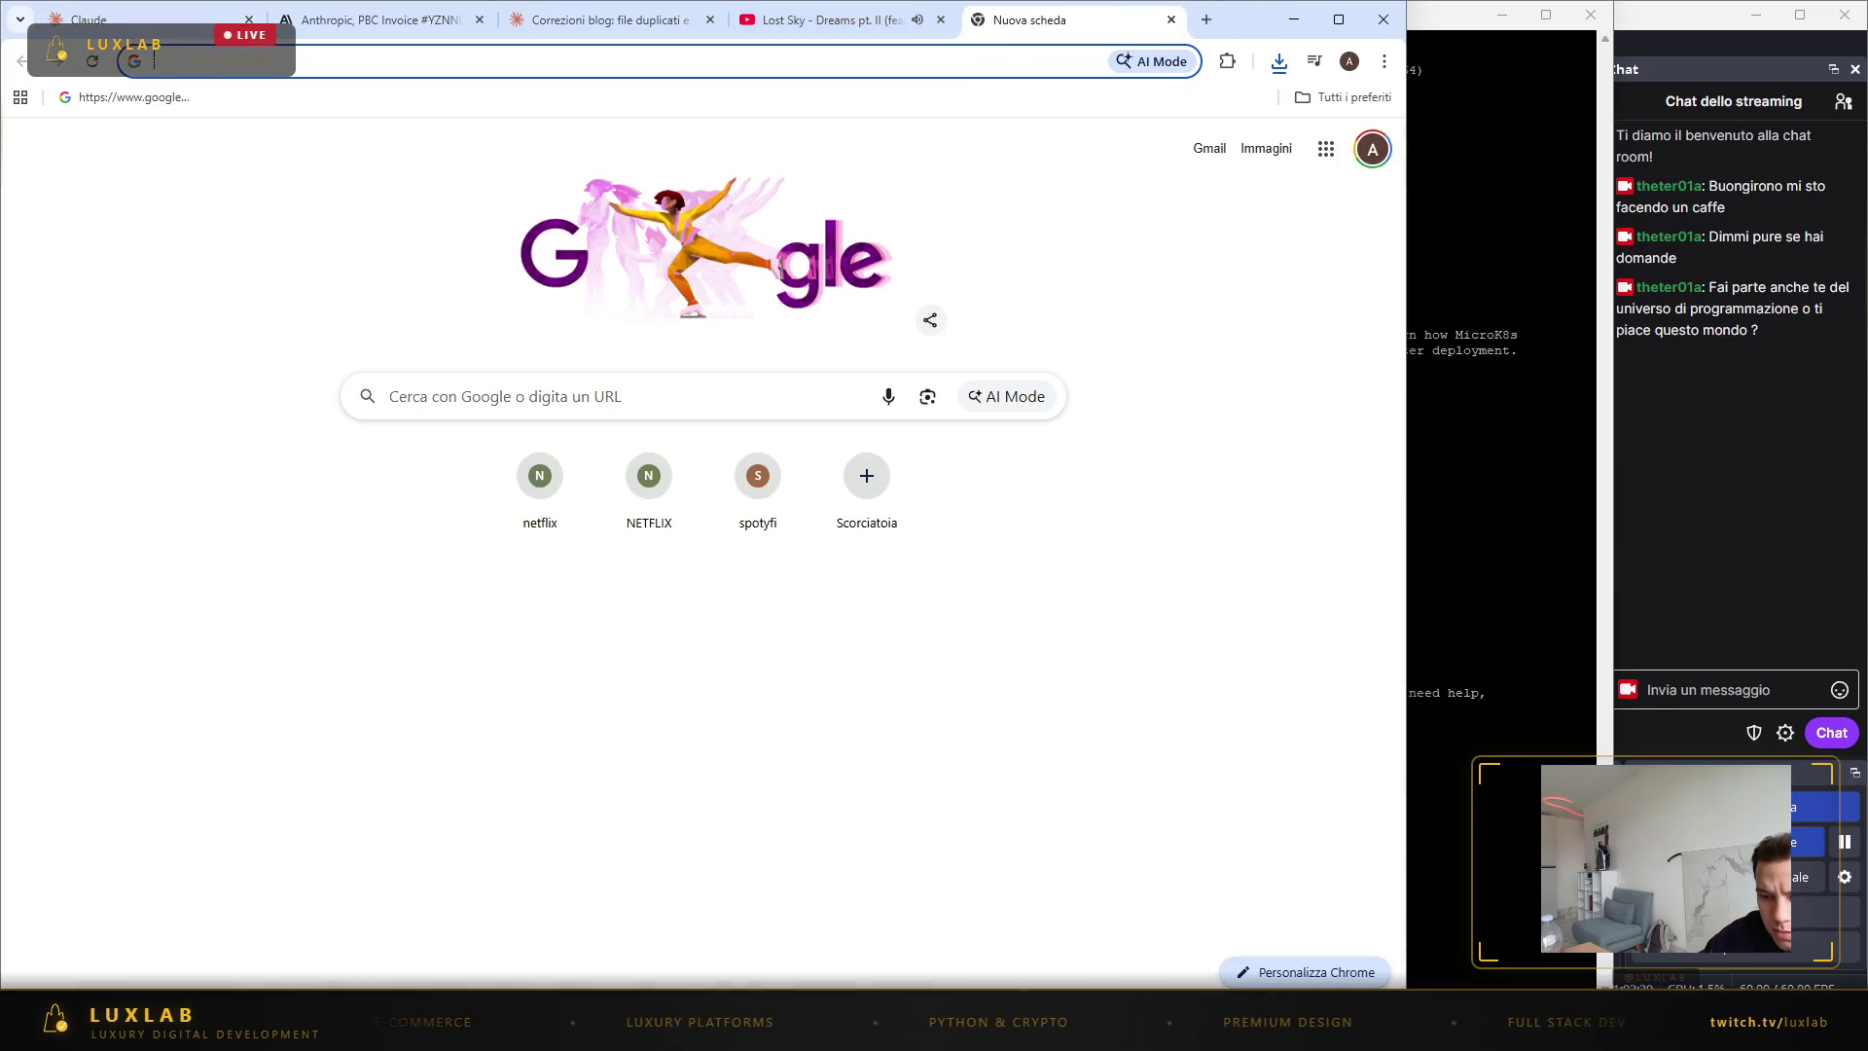
Step: Launch Thunderbird and start a new message addressed to the company's marketing mailbox
{"action": "key", "text": "super+d"}
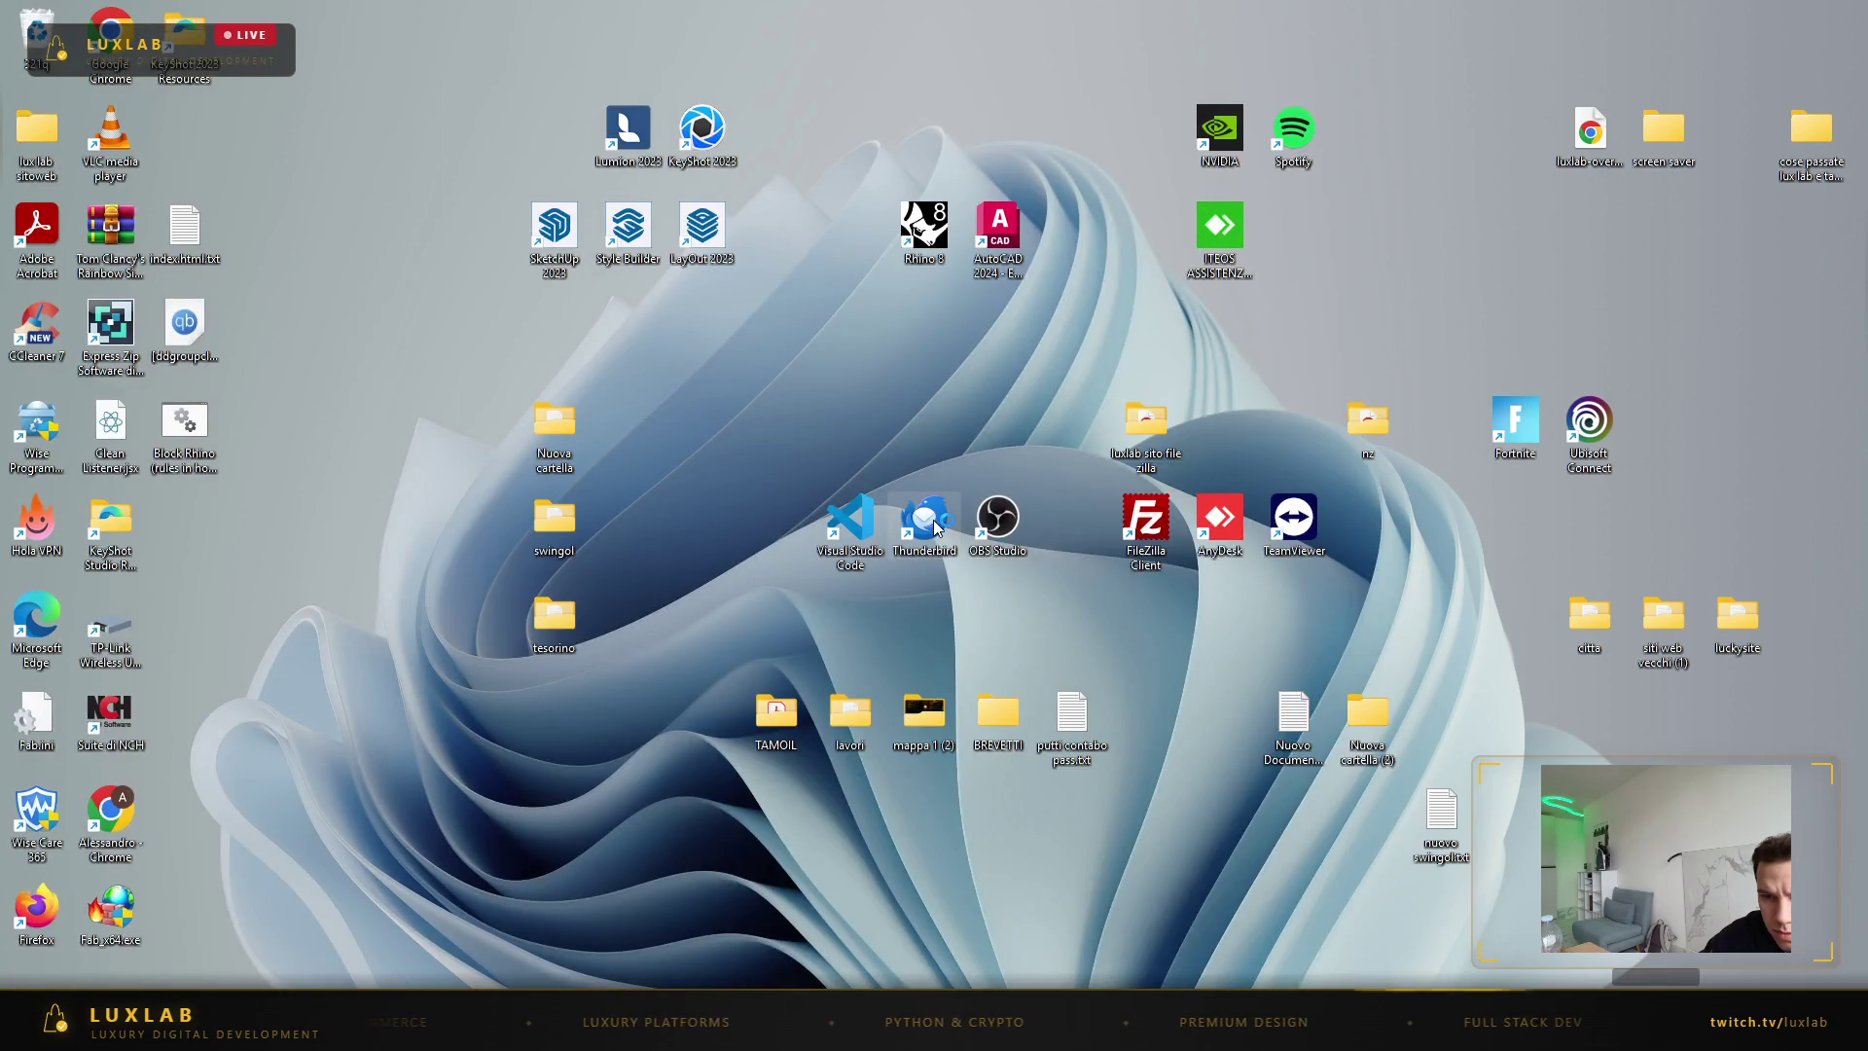
{"action": "double_click", "coordinate": [932, 526]}
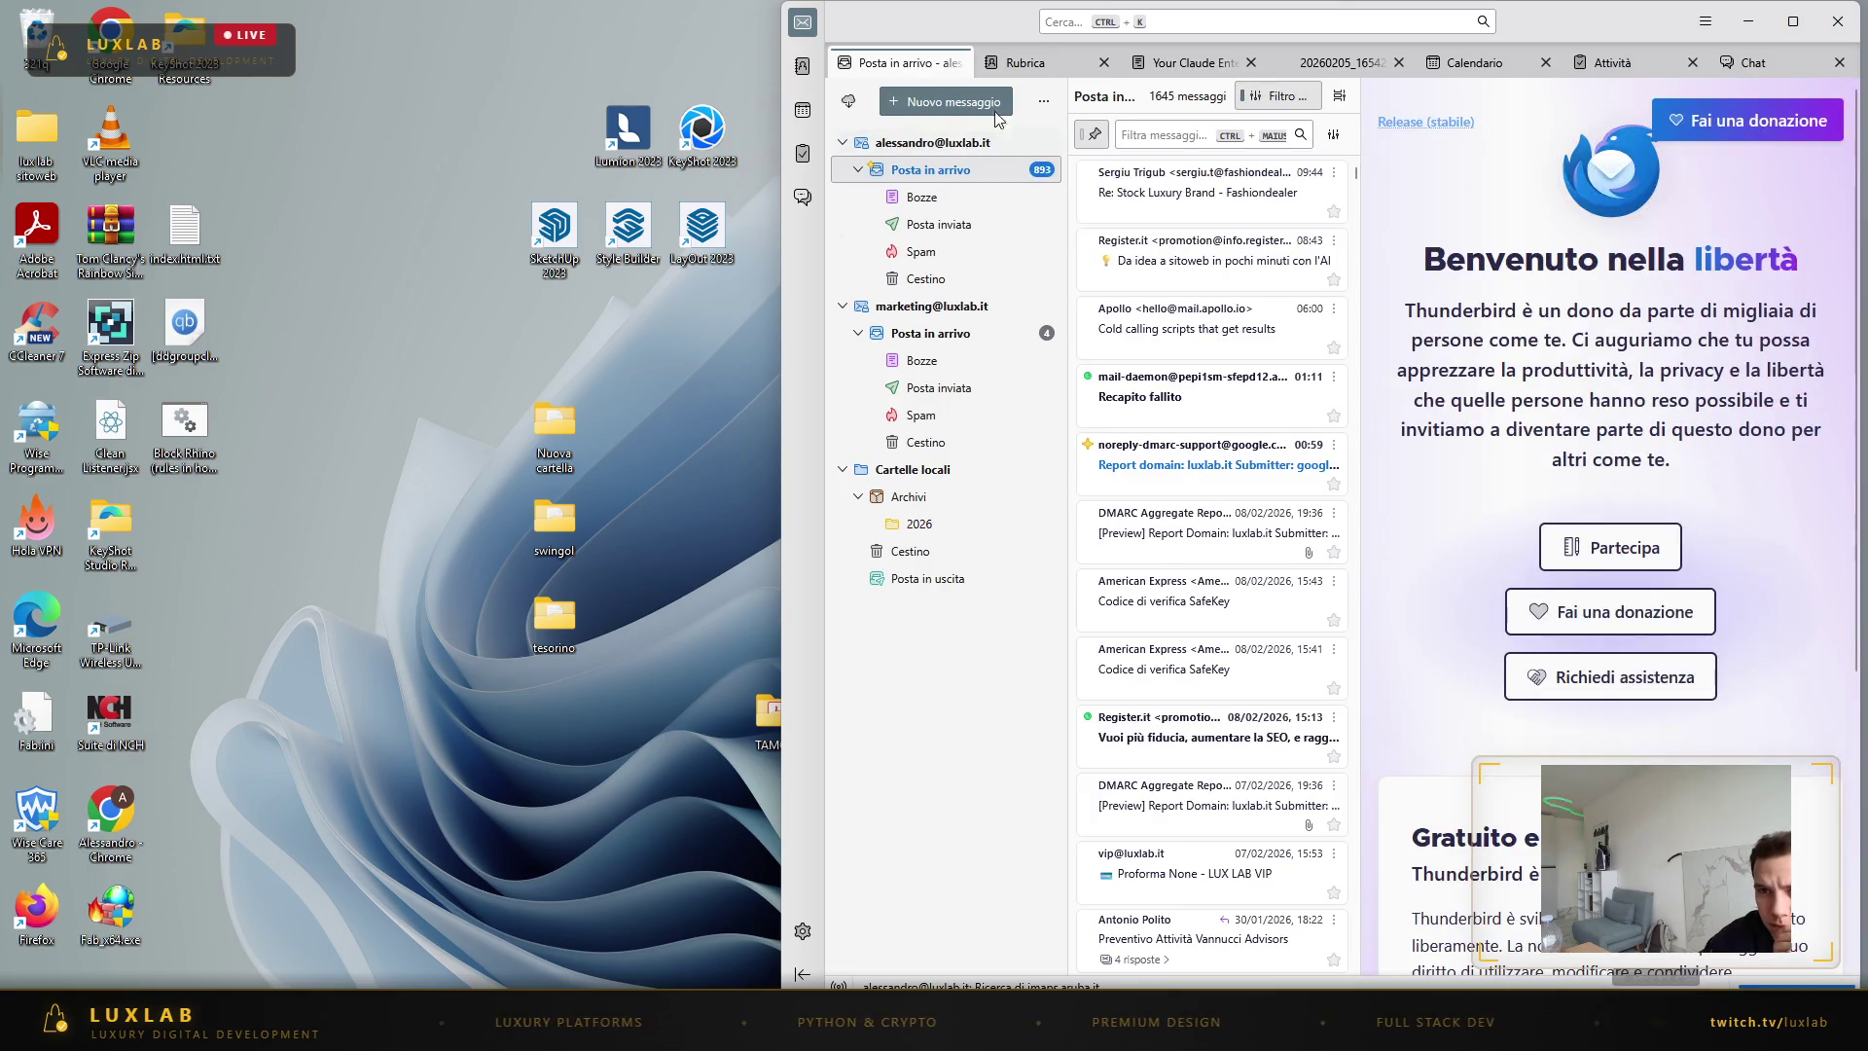
{"action": "left_click", "coordinate": [952, 103]}
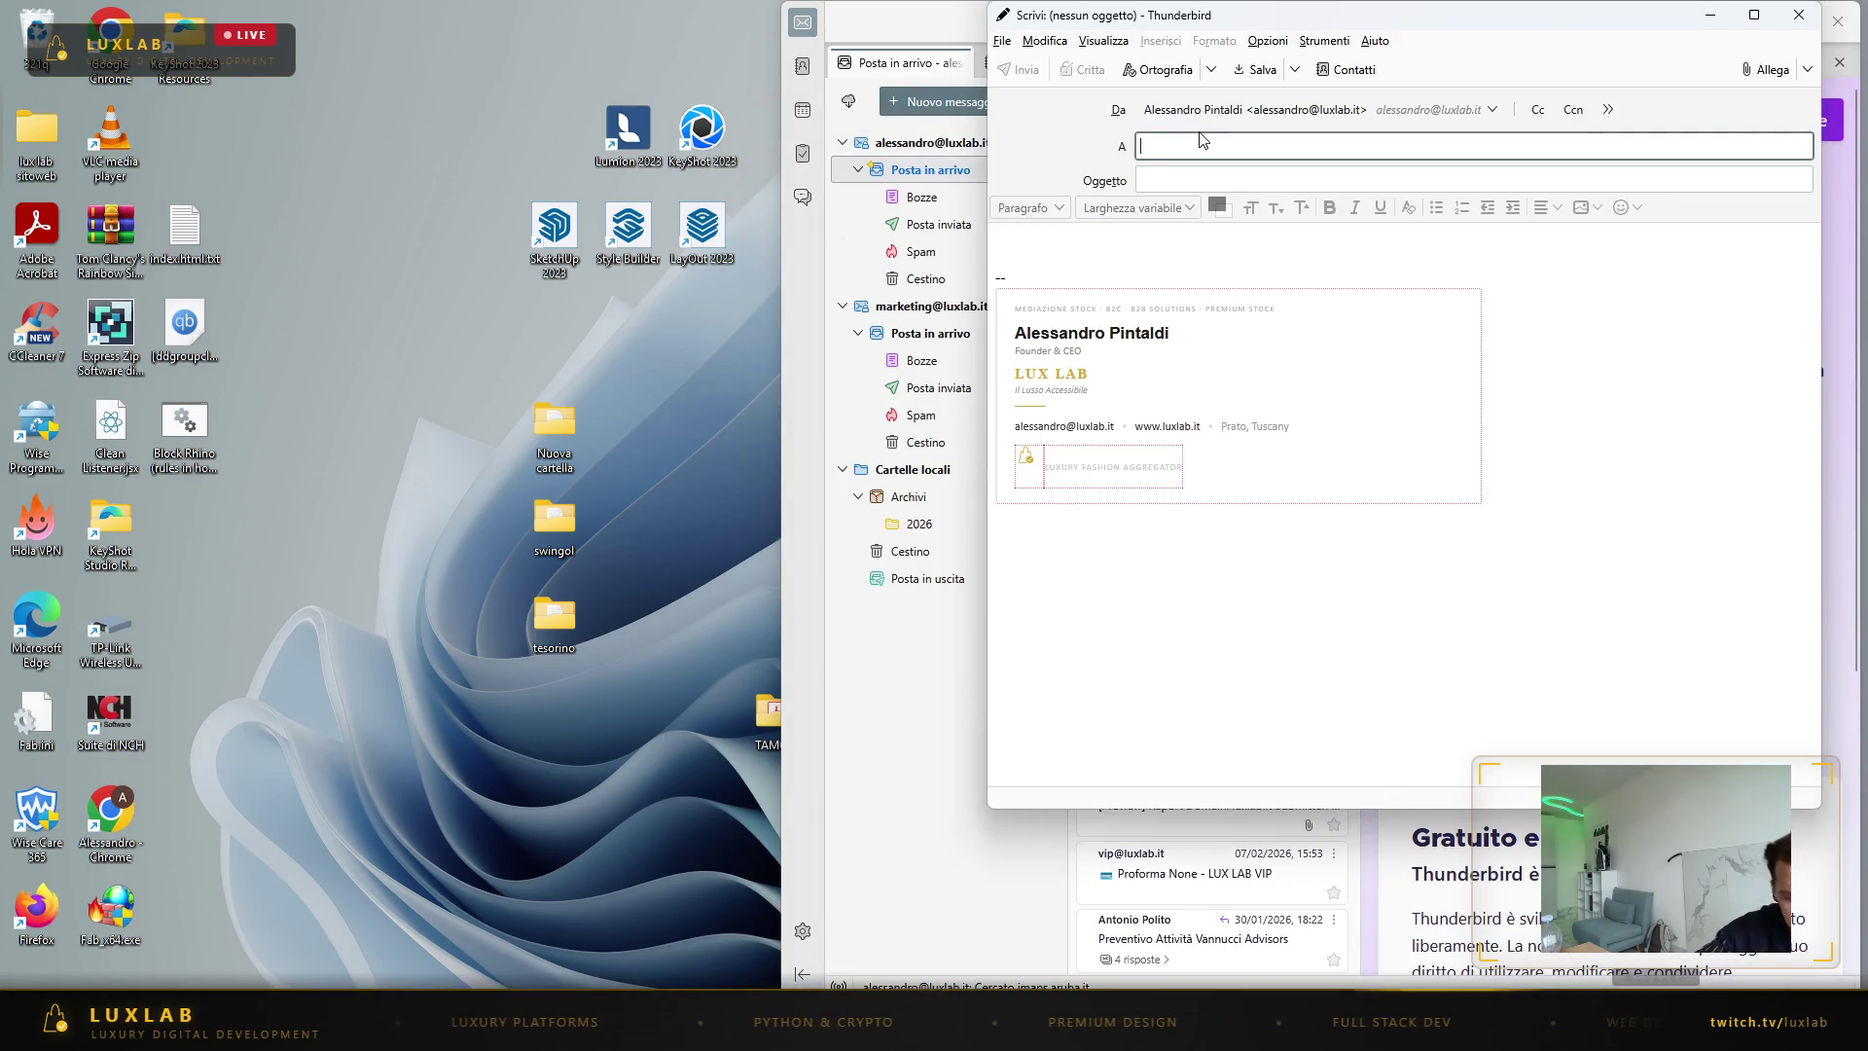
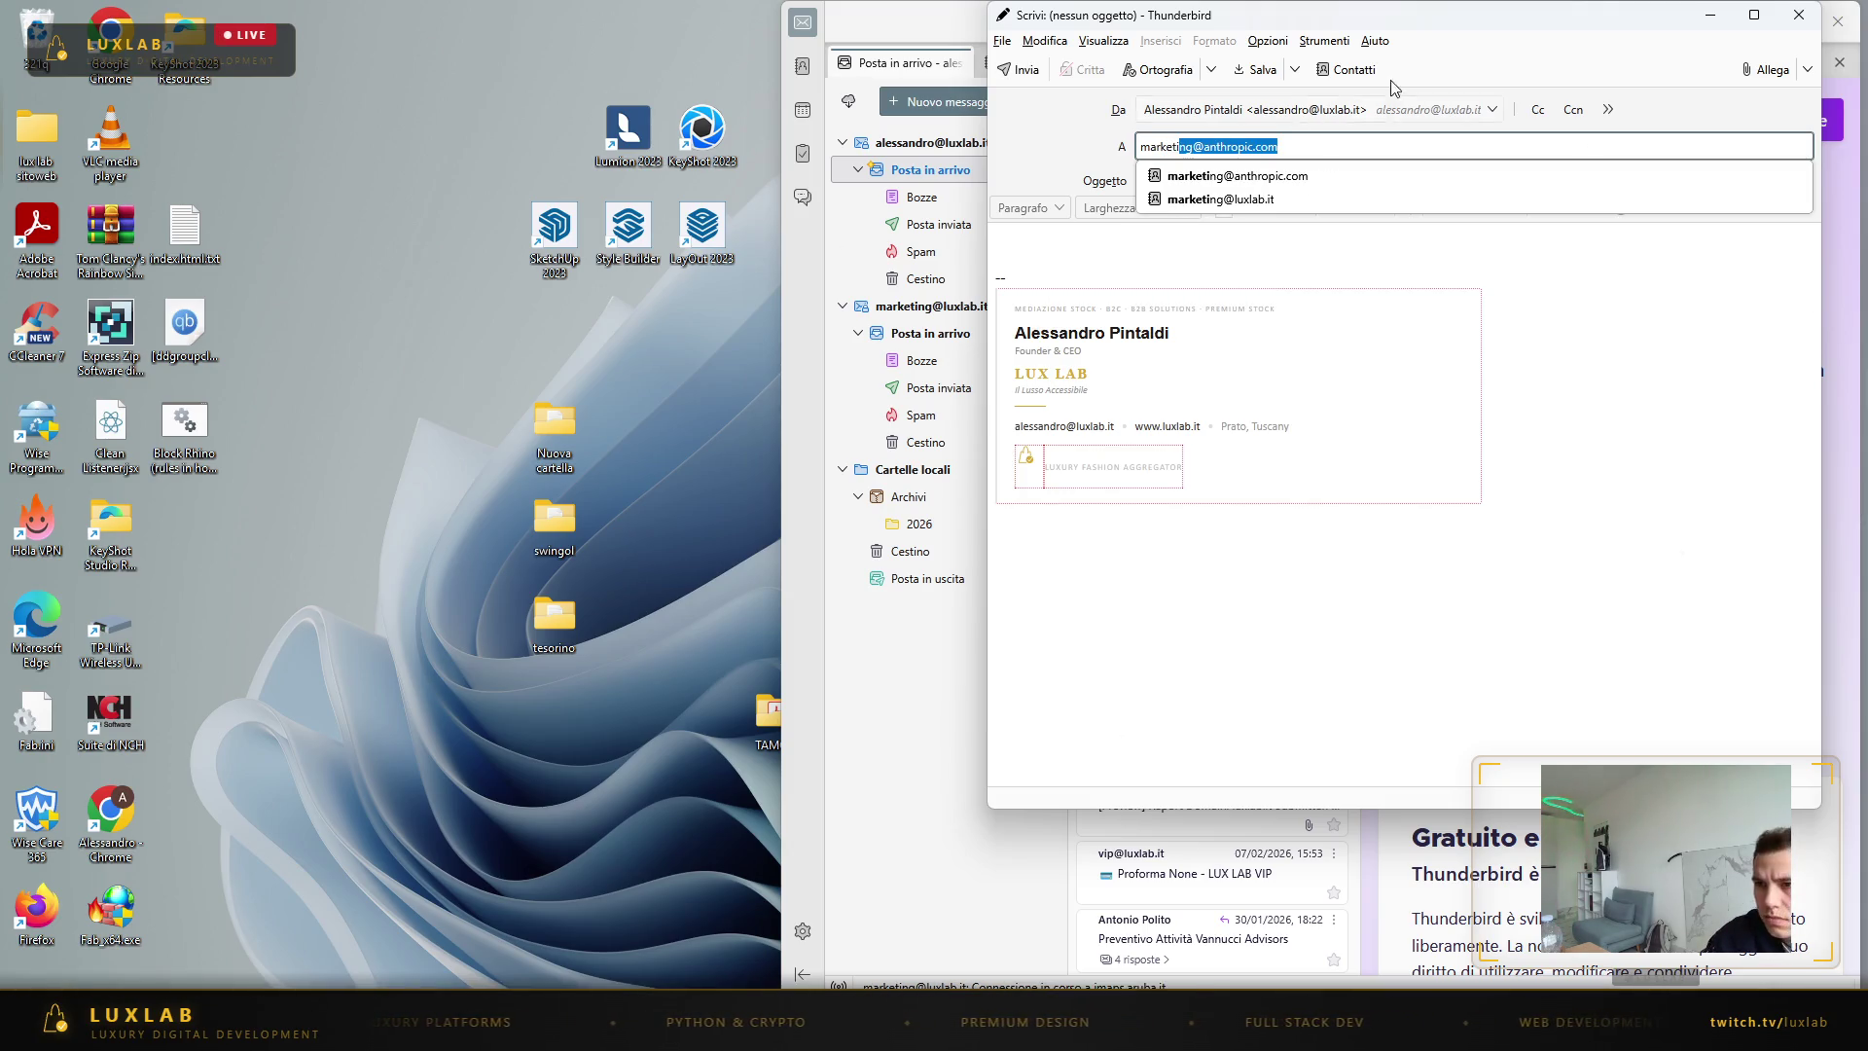
{"action": "left_click", "coordinate": [1238, 200]}
{"action": "left_click", "coordinate": [1056, 249]}
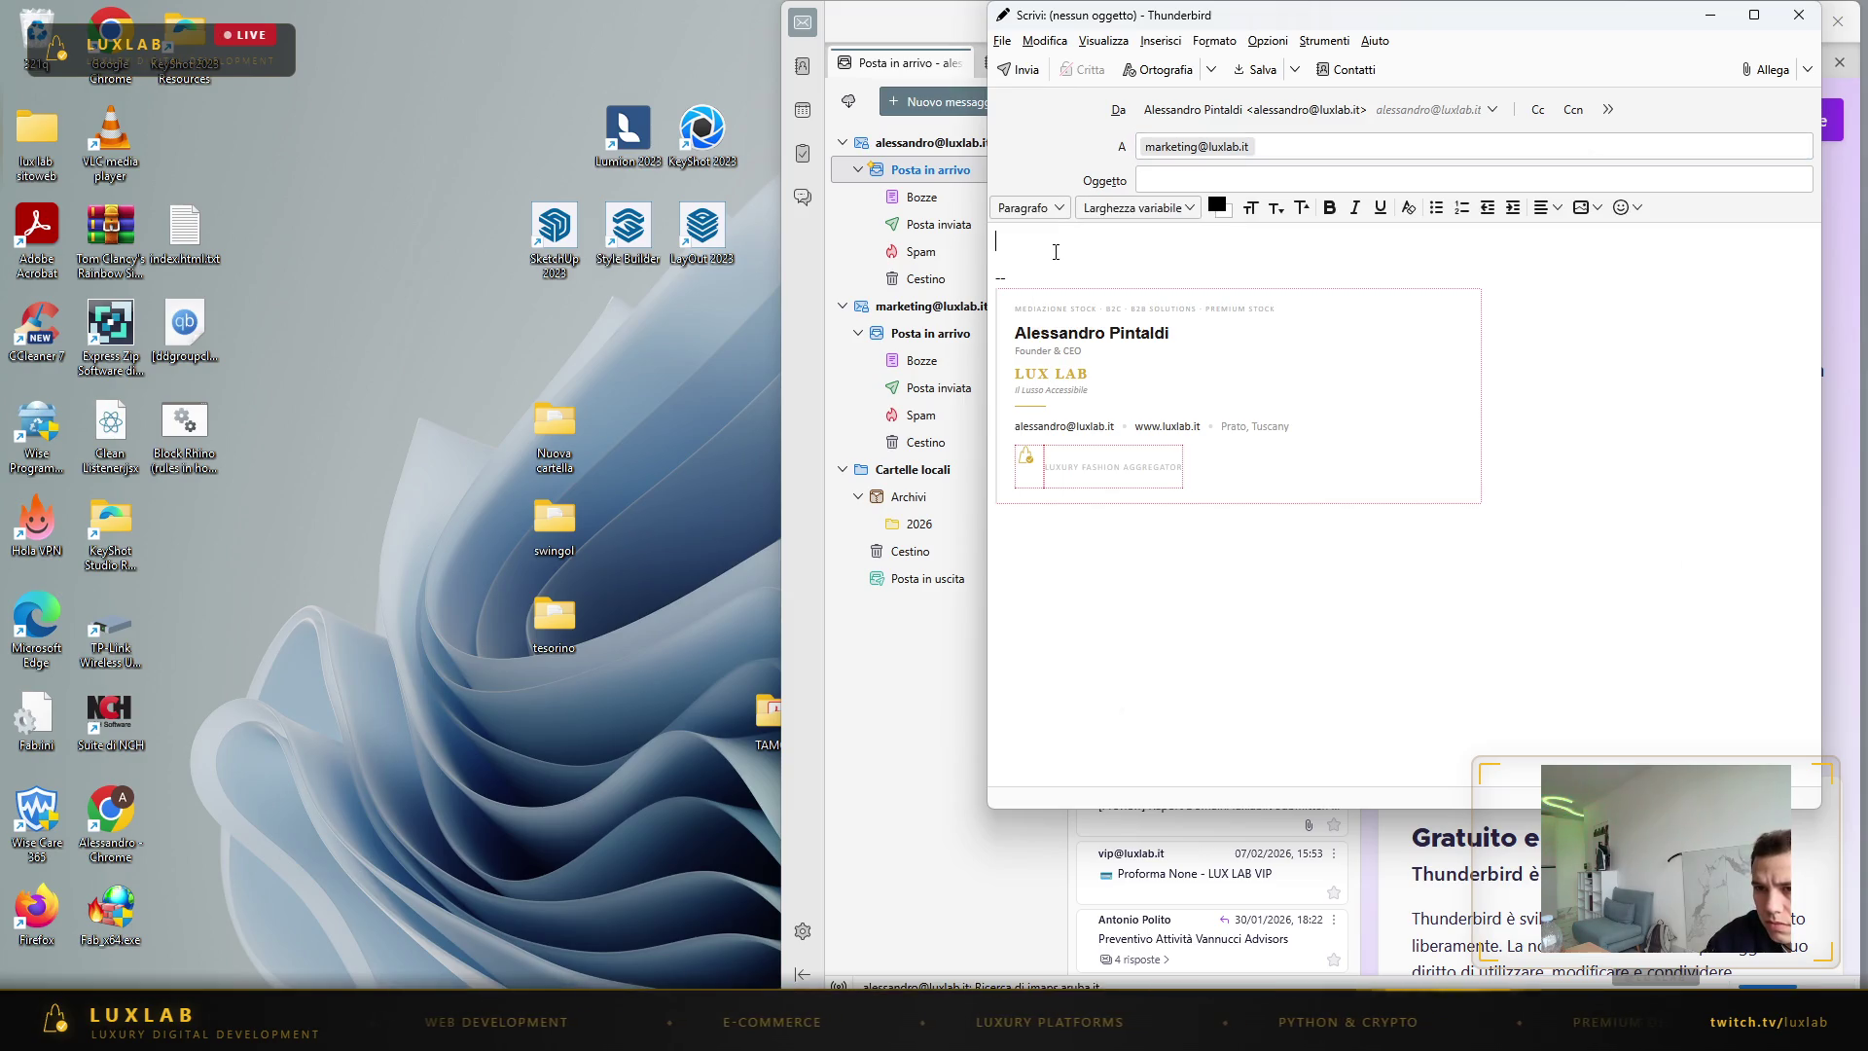
{"action": "left_click", "coordinate": [1764, 69]}
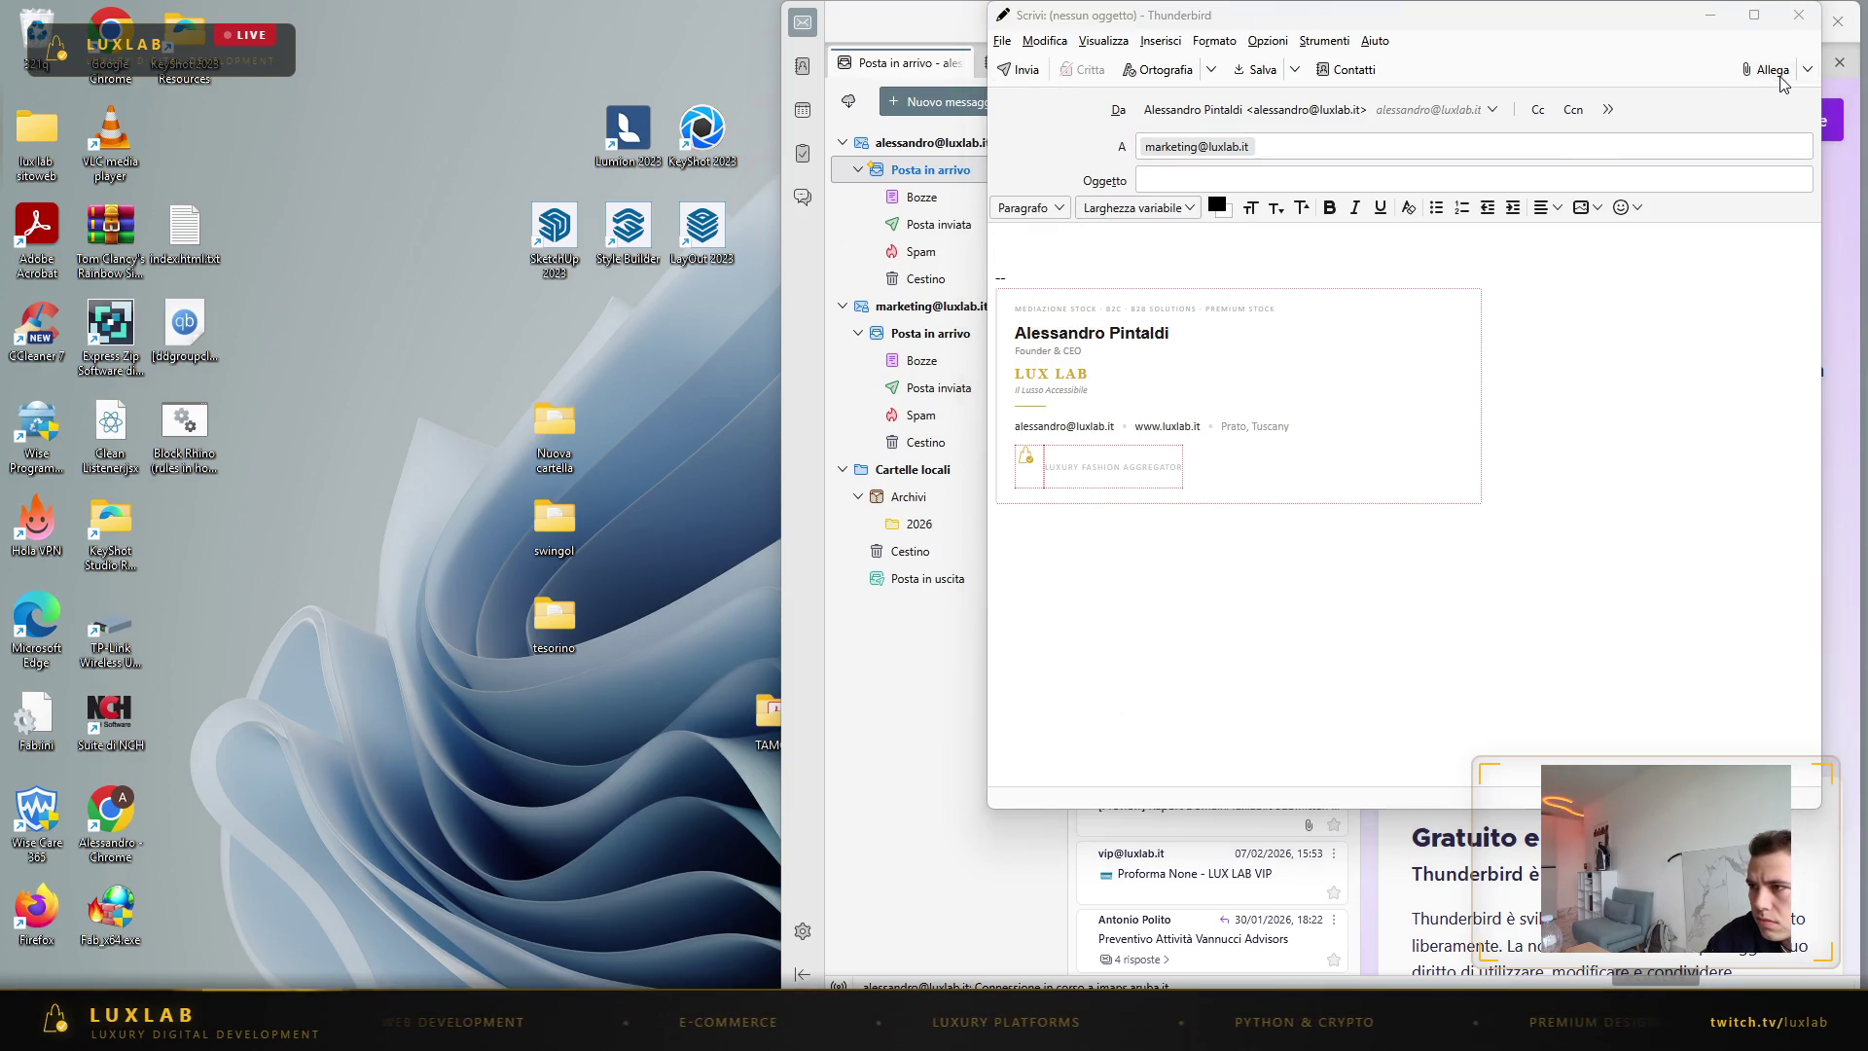
Step: Attach the three invoice PDFs 0033, 0032 and 0031 to the message
{"action": "left_click", "coordinate": [1163, 233]}
{"action": "left_click", "coordinate": [1229, 229], "text": "ctrl"}
{"action": "left_click", "coordinate": [1309, 229], "text": "ctrl"}
{"action": "left_click", "coordinate": [1703, 519]}
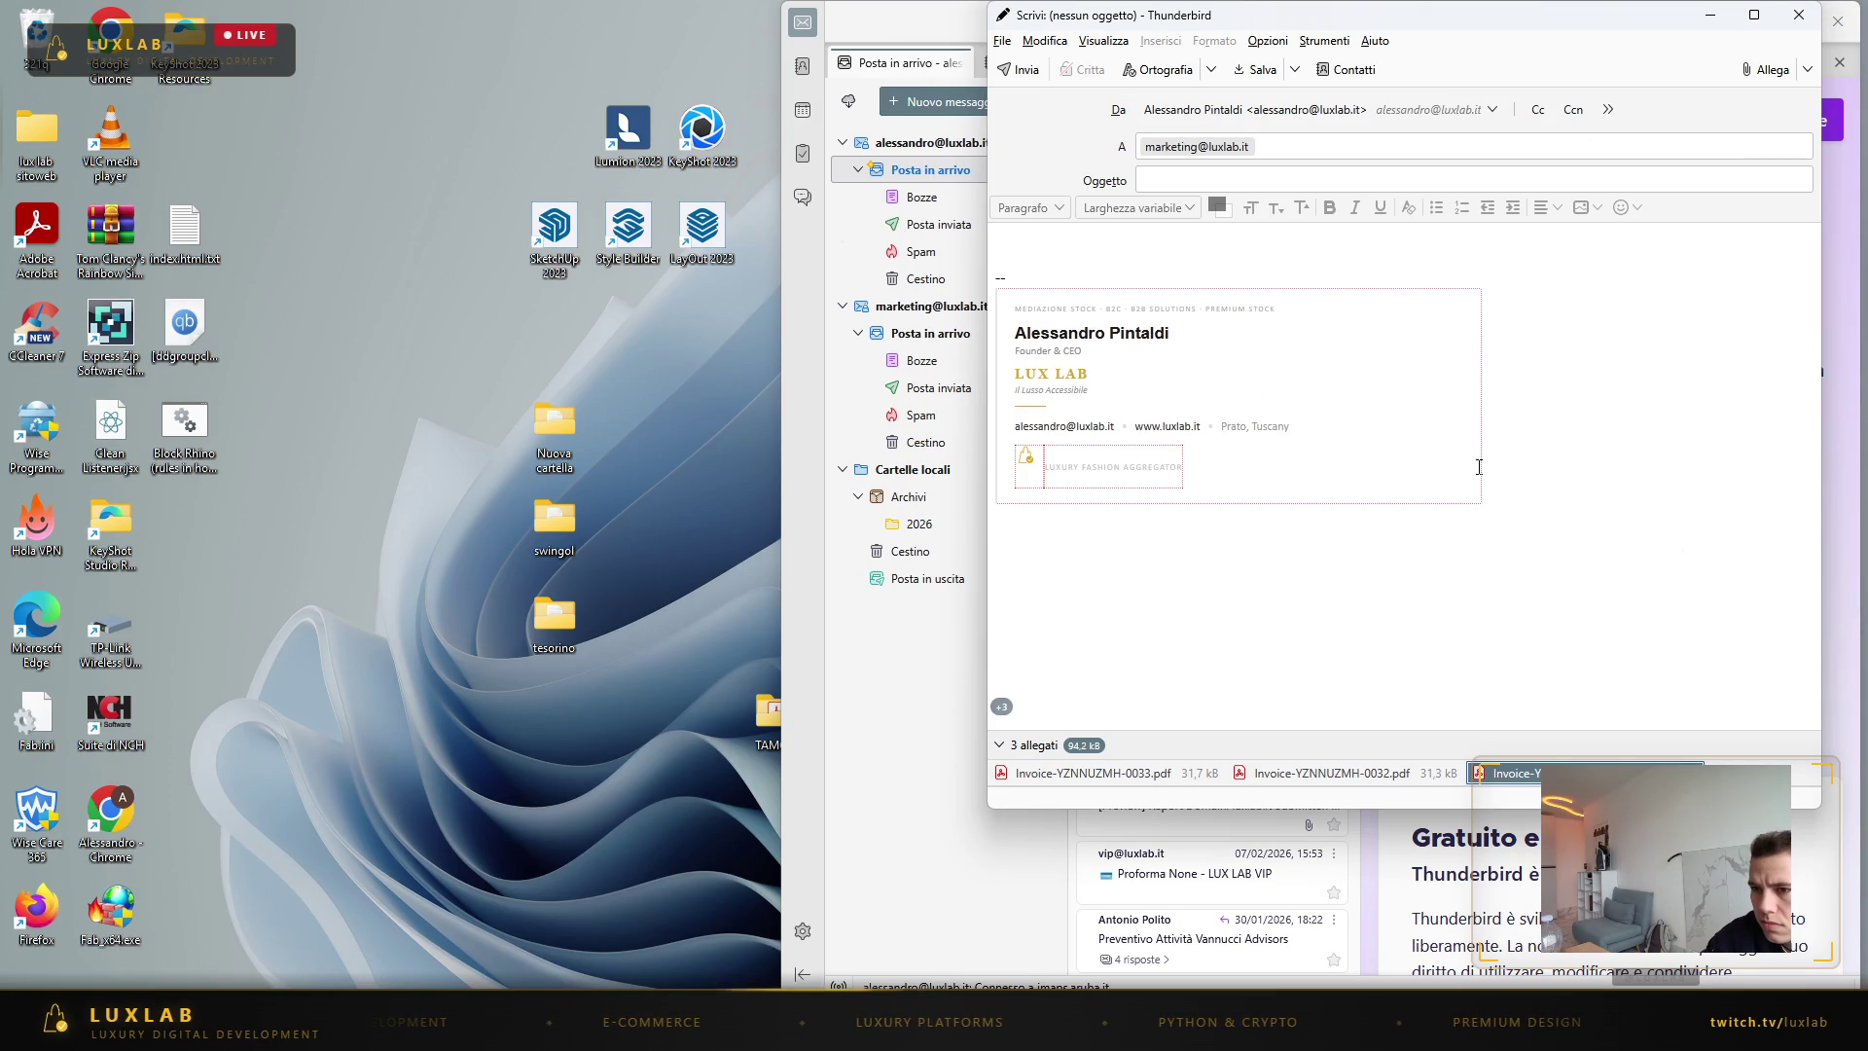
Step: Write 'fatture claude ai' in the body and attempt to send the message
{"action": "left_click", "coordinate": [1046, 256]}
{"action": "type", "text": "atture cloud"}
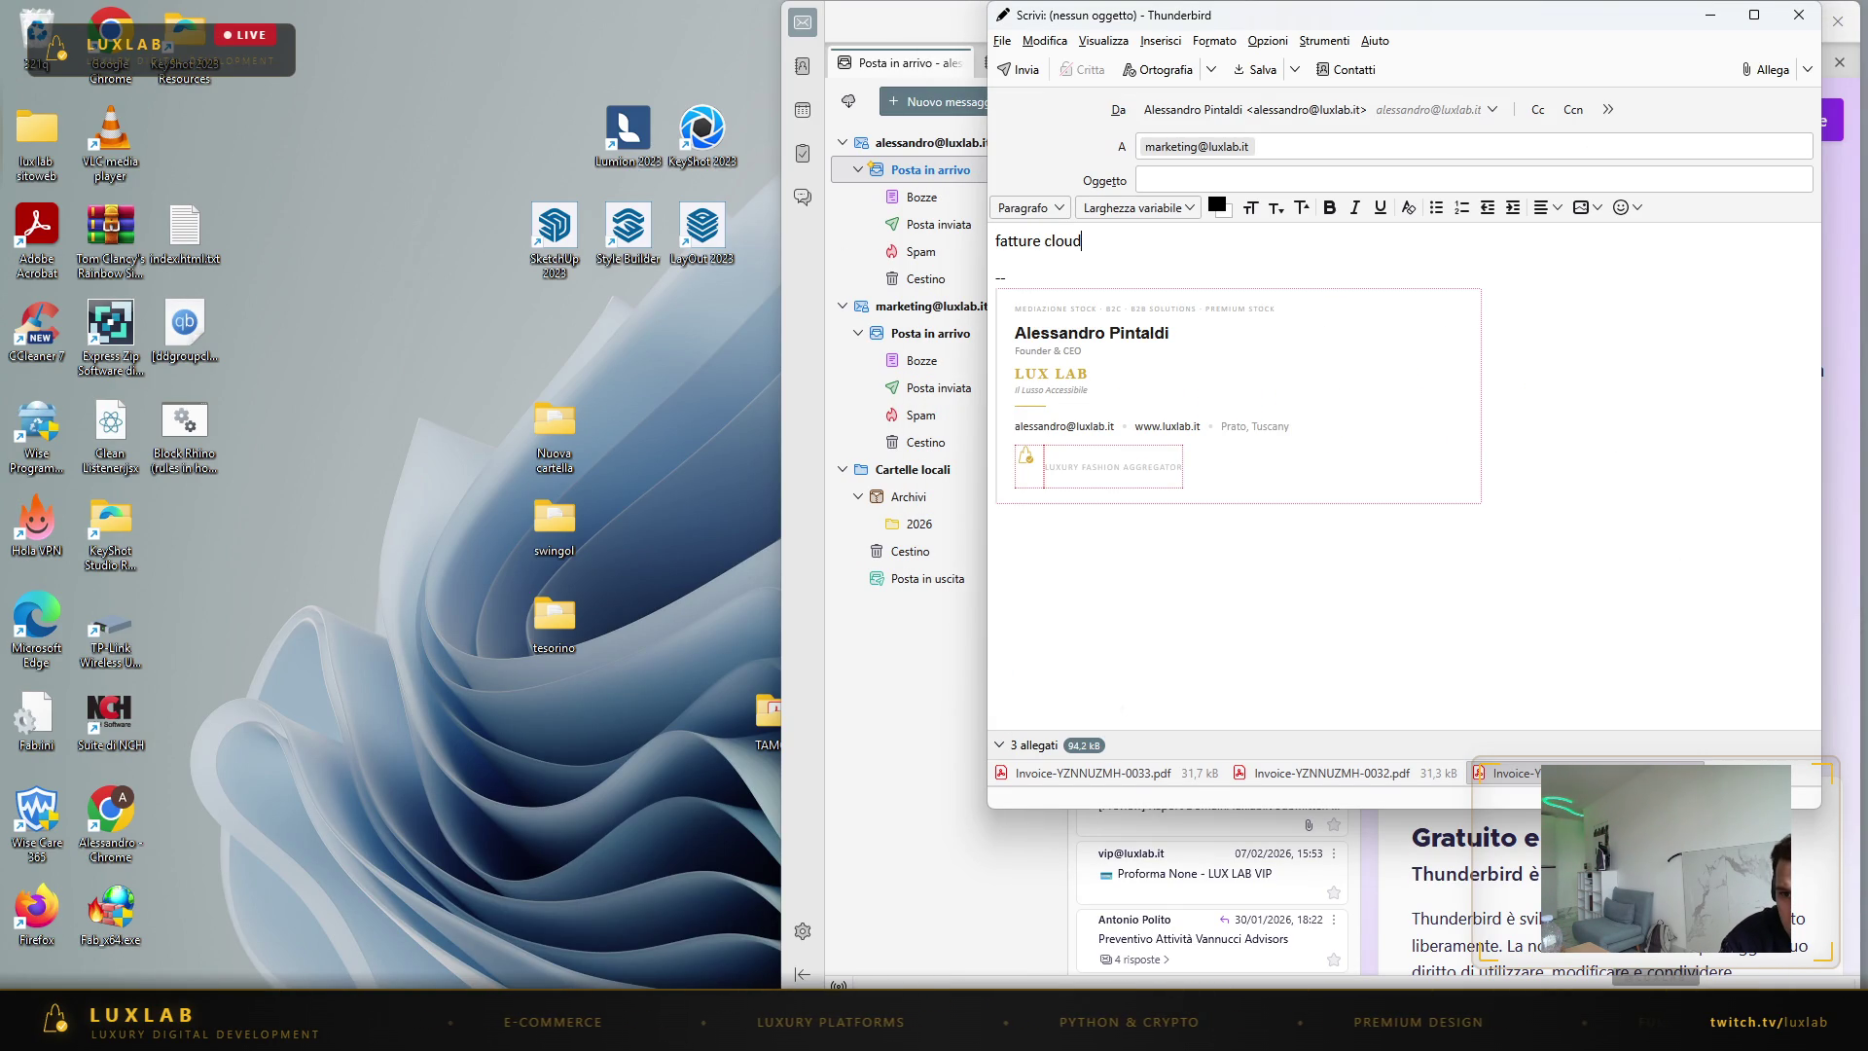
{"action": "key", "text": "BackSpace"}
{"action": "key", "text": "BackSpace"}
{"action": "key", "text": "BackSpace"}
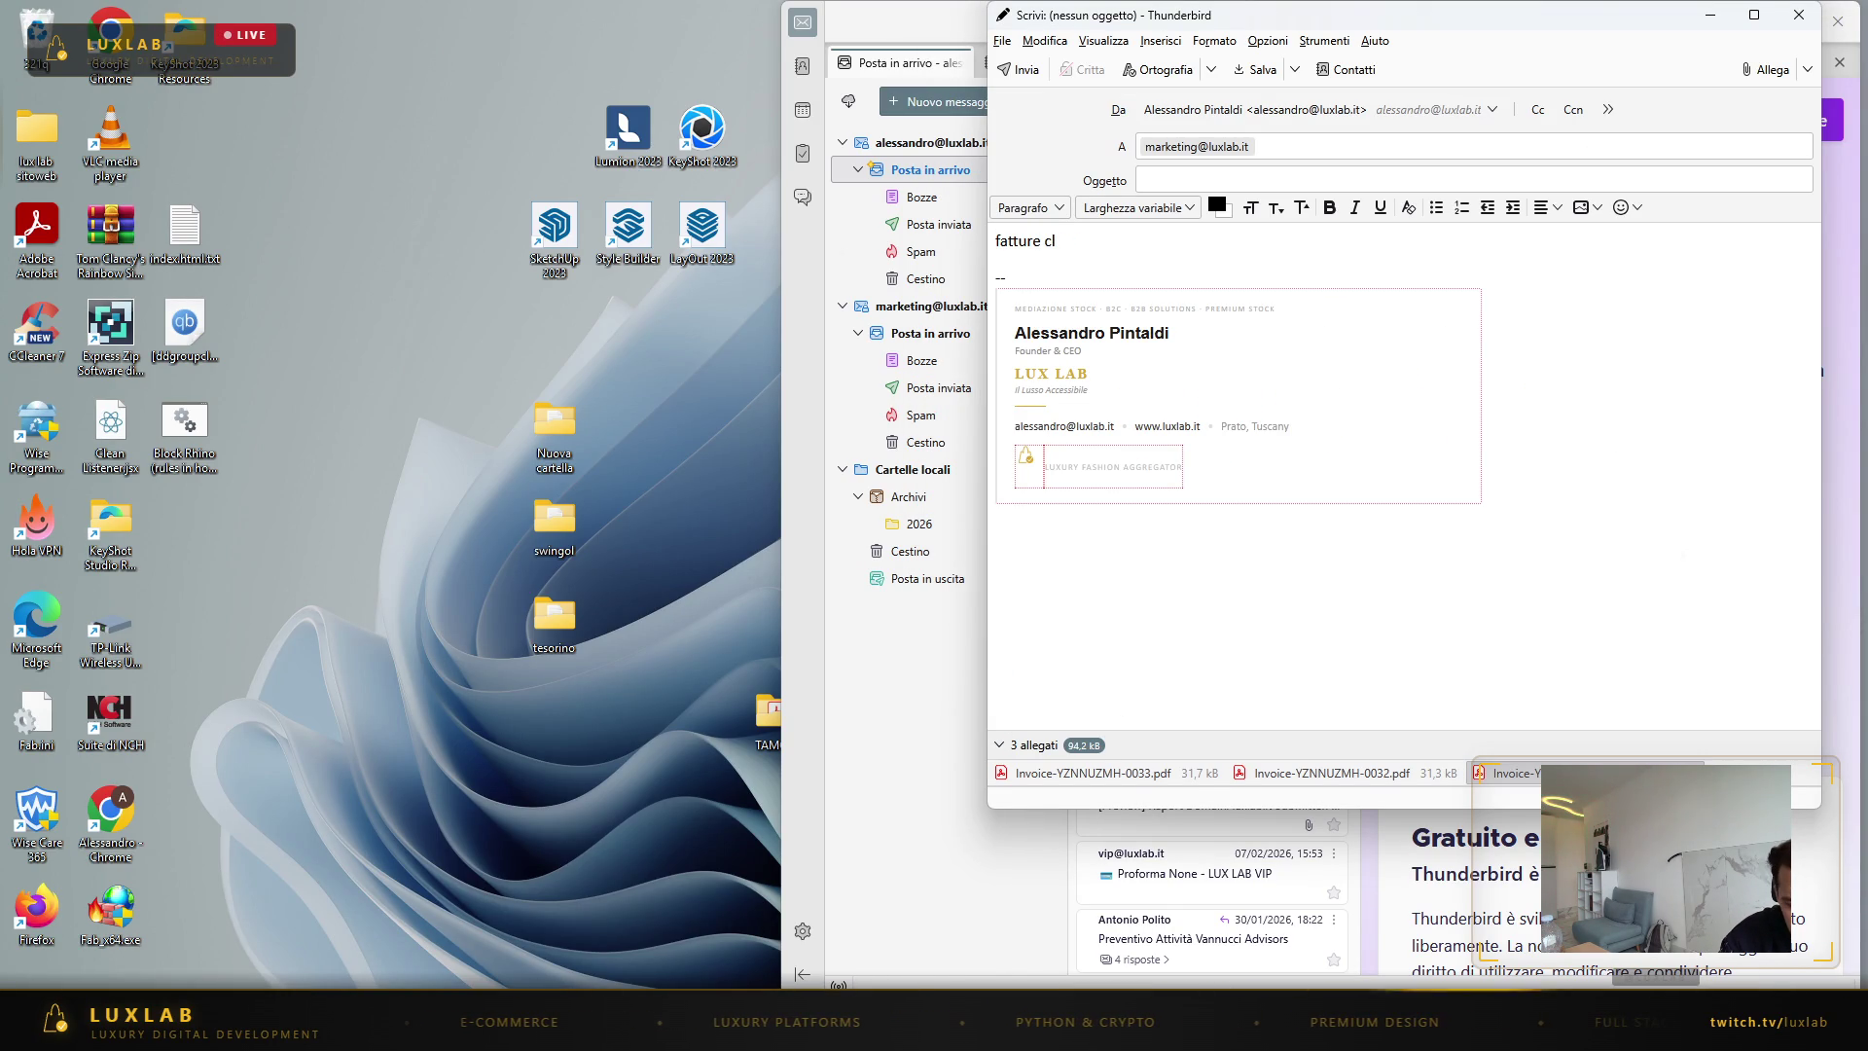
{"action": "type", "text": "ude ai"}
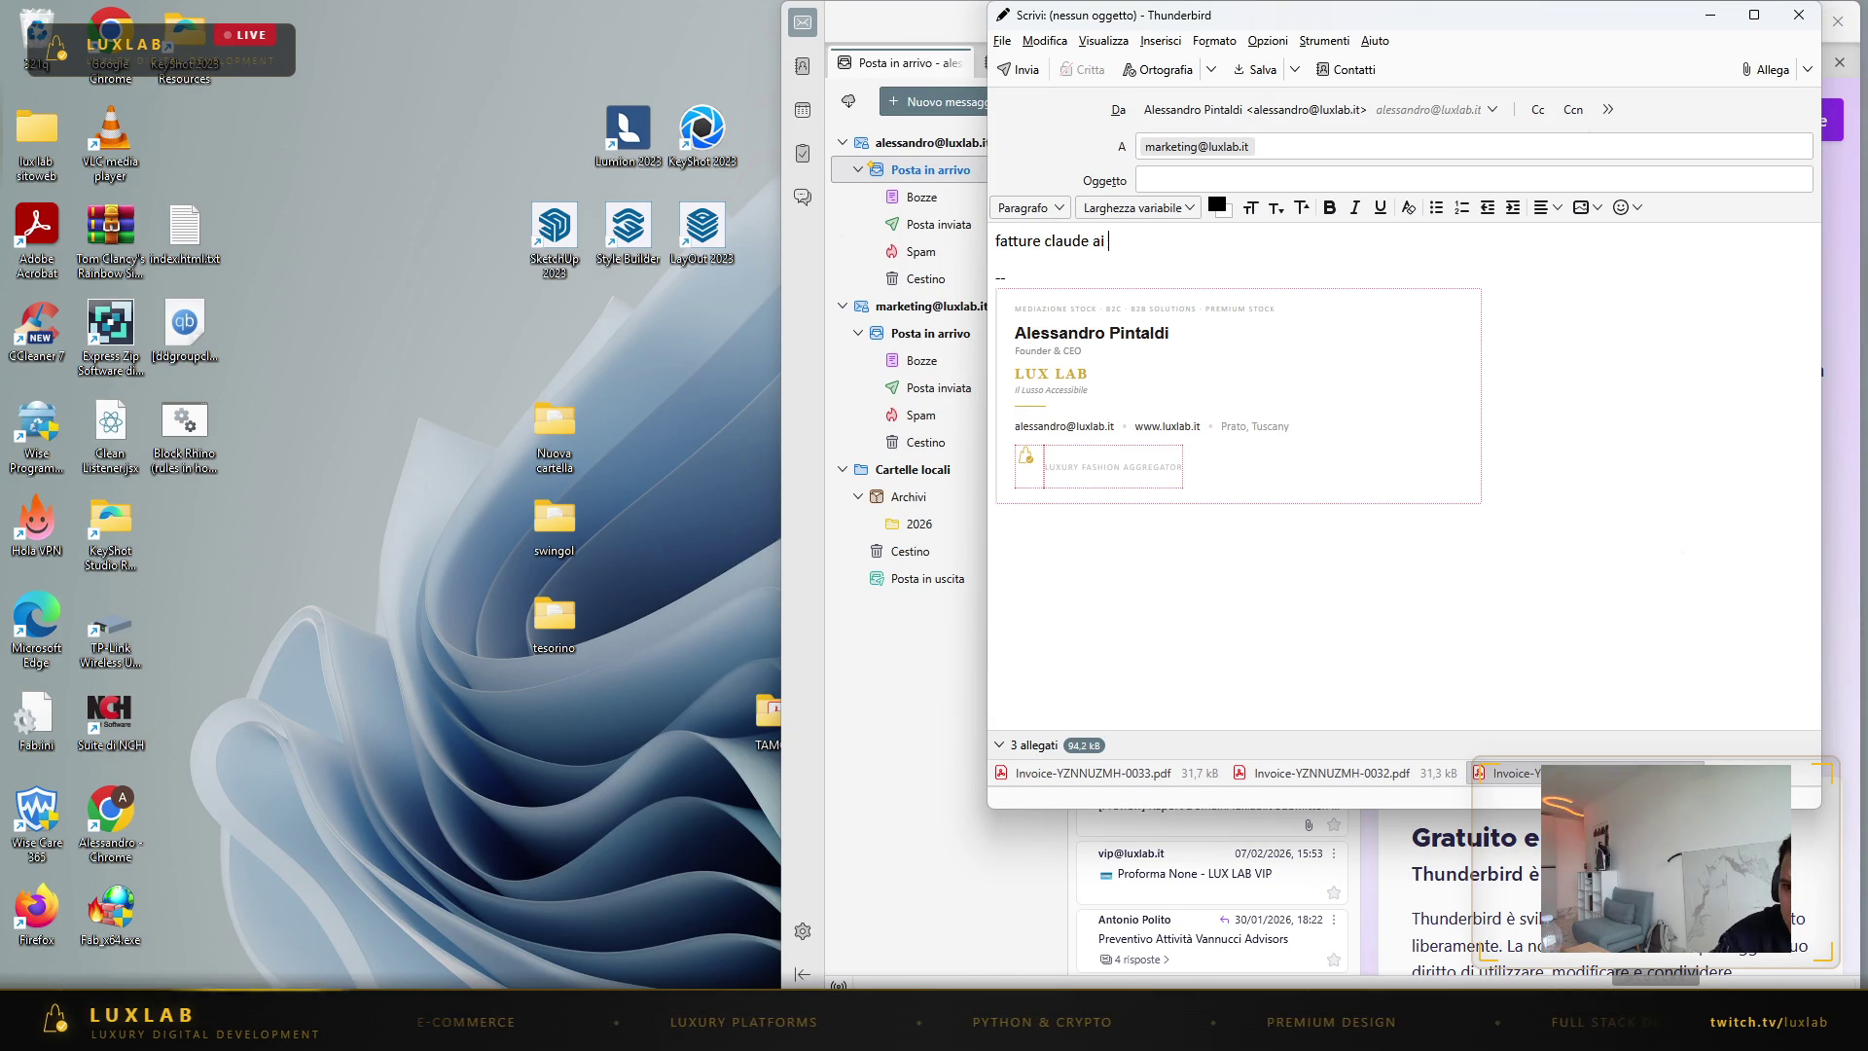
{"action": "key", "text": "Return"}
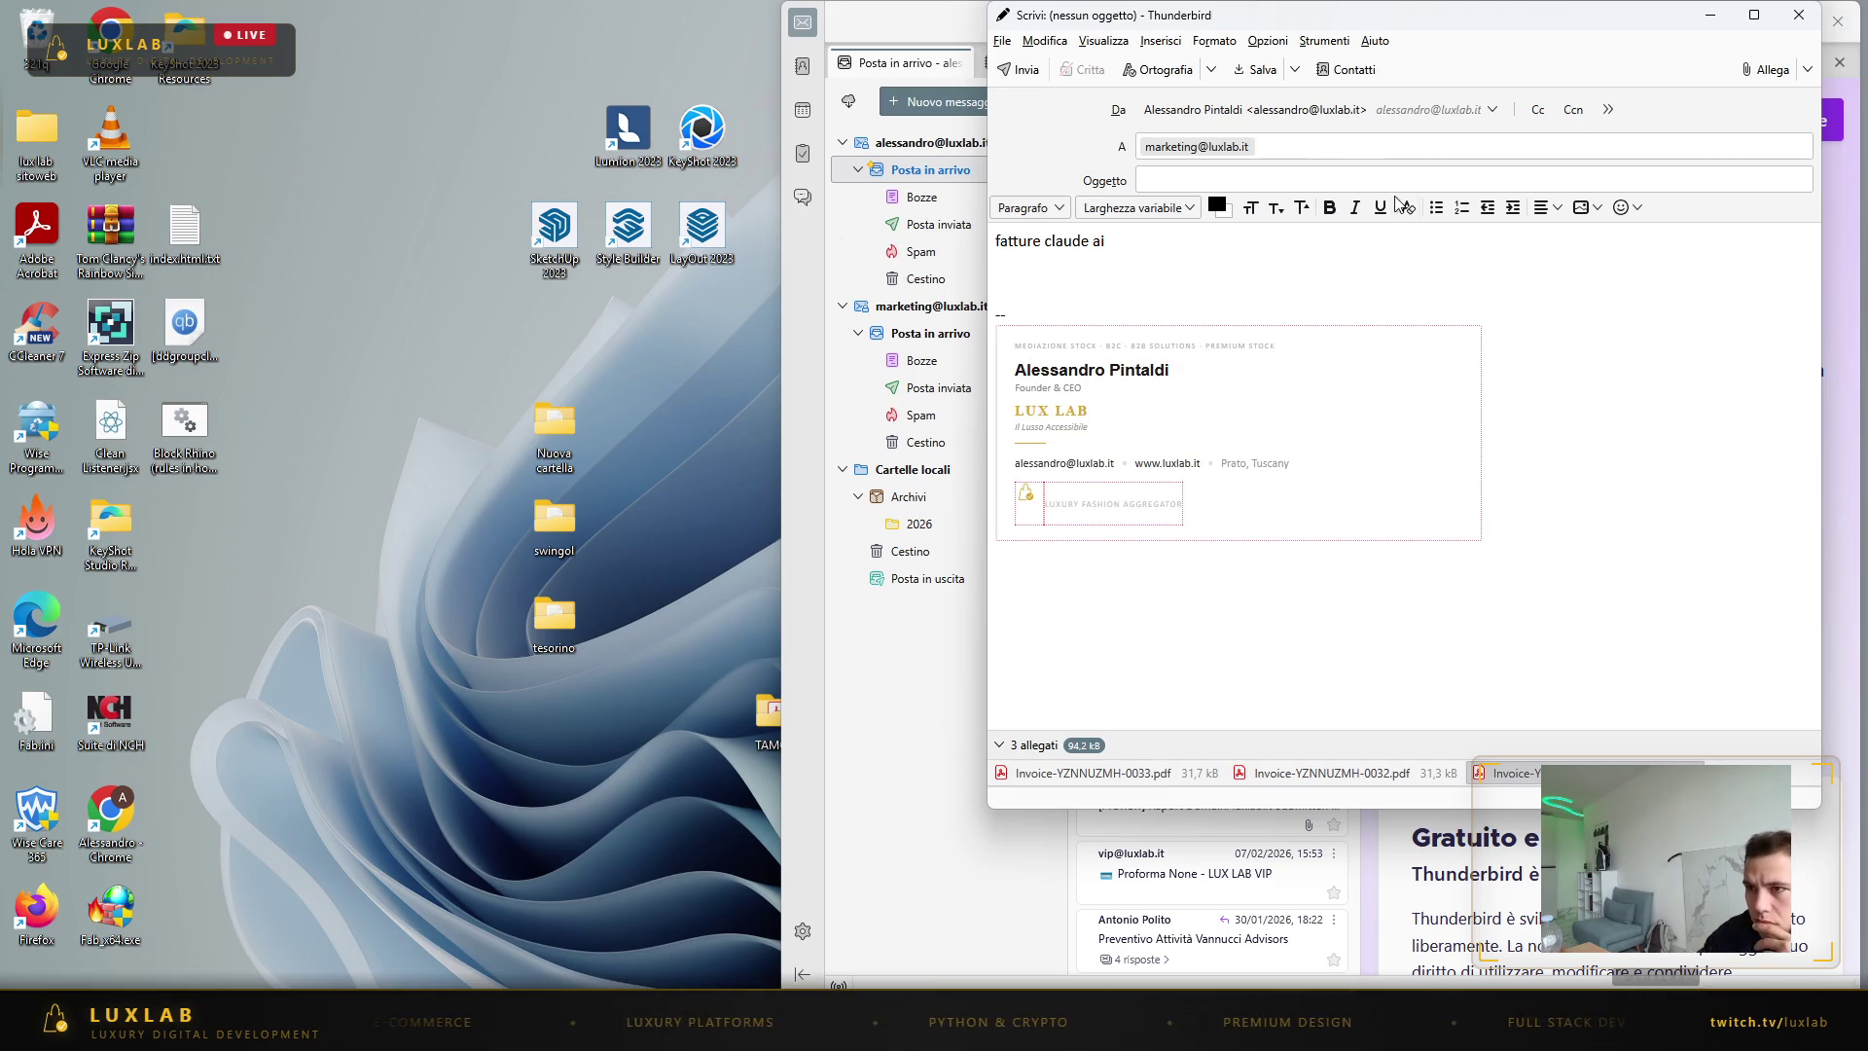
{"action": "left_click", "coordinate": [1029, 71]}
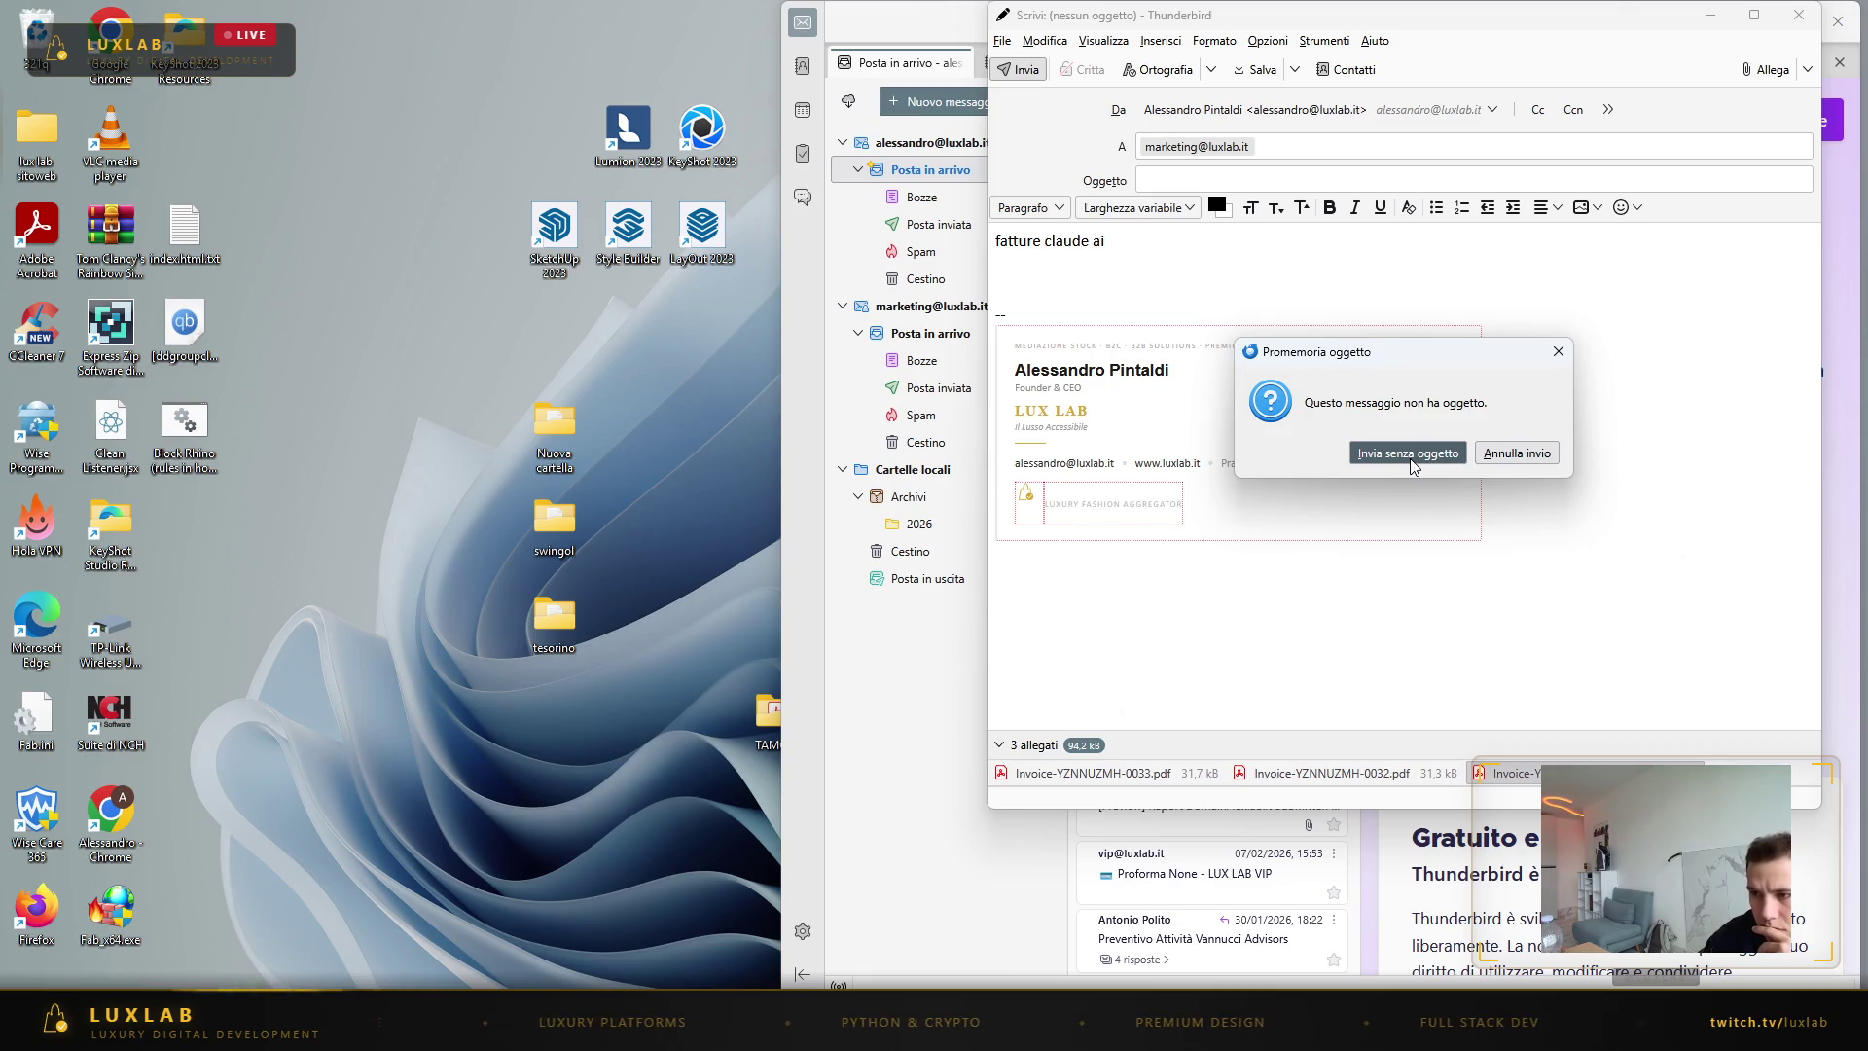
Step: Add the subject 'futture per commercialita claude ai' and send the invoice e-mail
{"action": "left_click", "coordinate": [1517, 453]}
{"action": "type", "text": "futture per "}
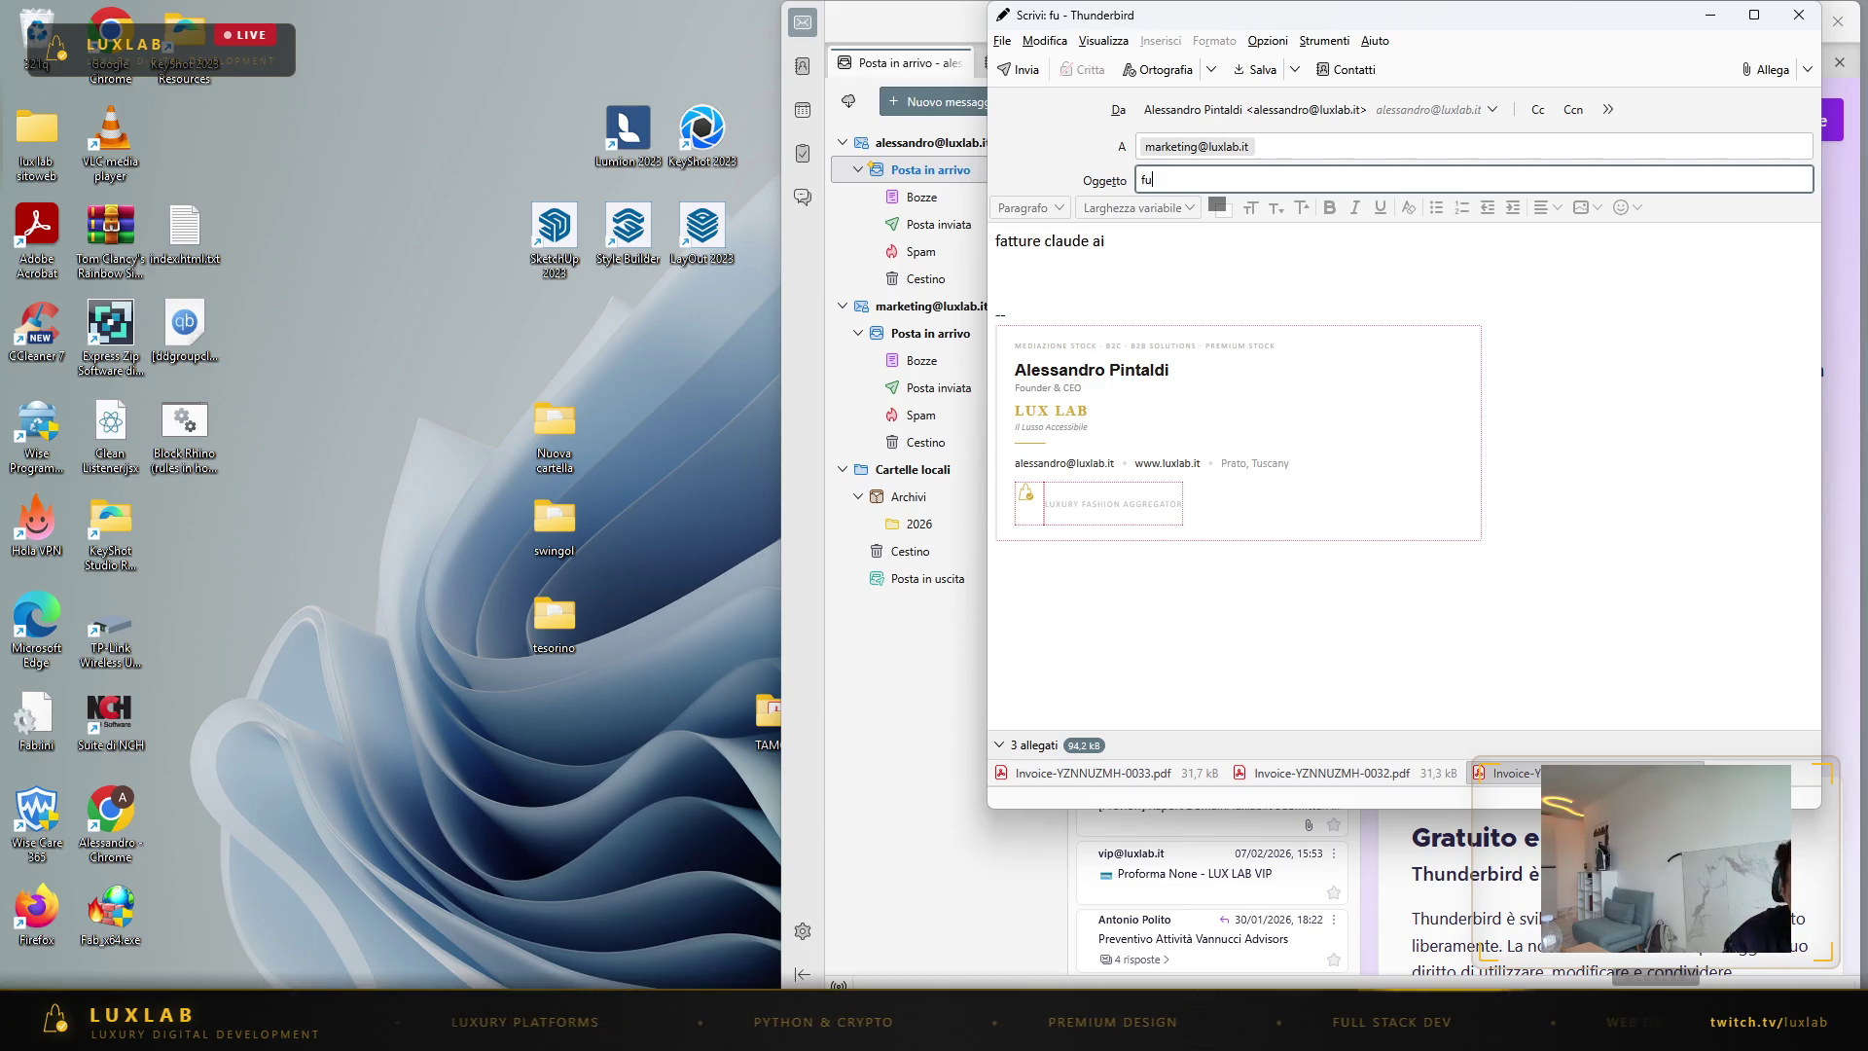
{"action": "type", "text": "commercialita"}
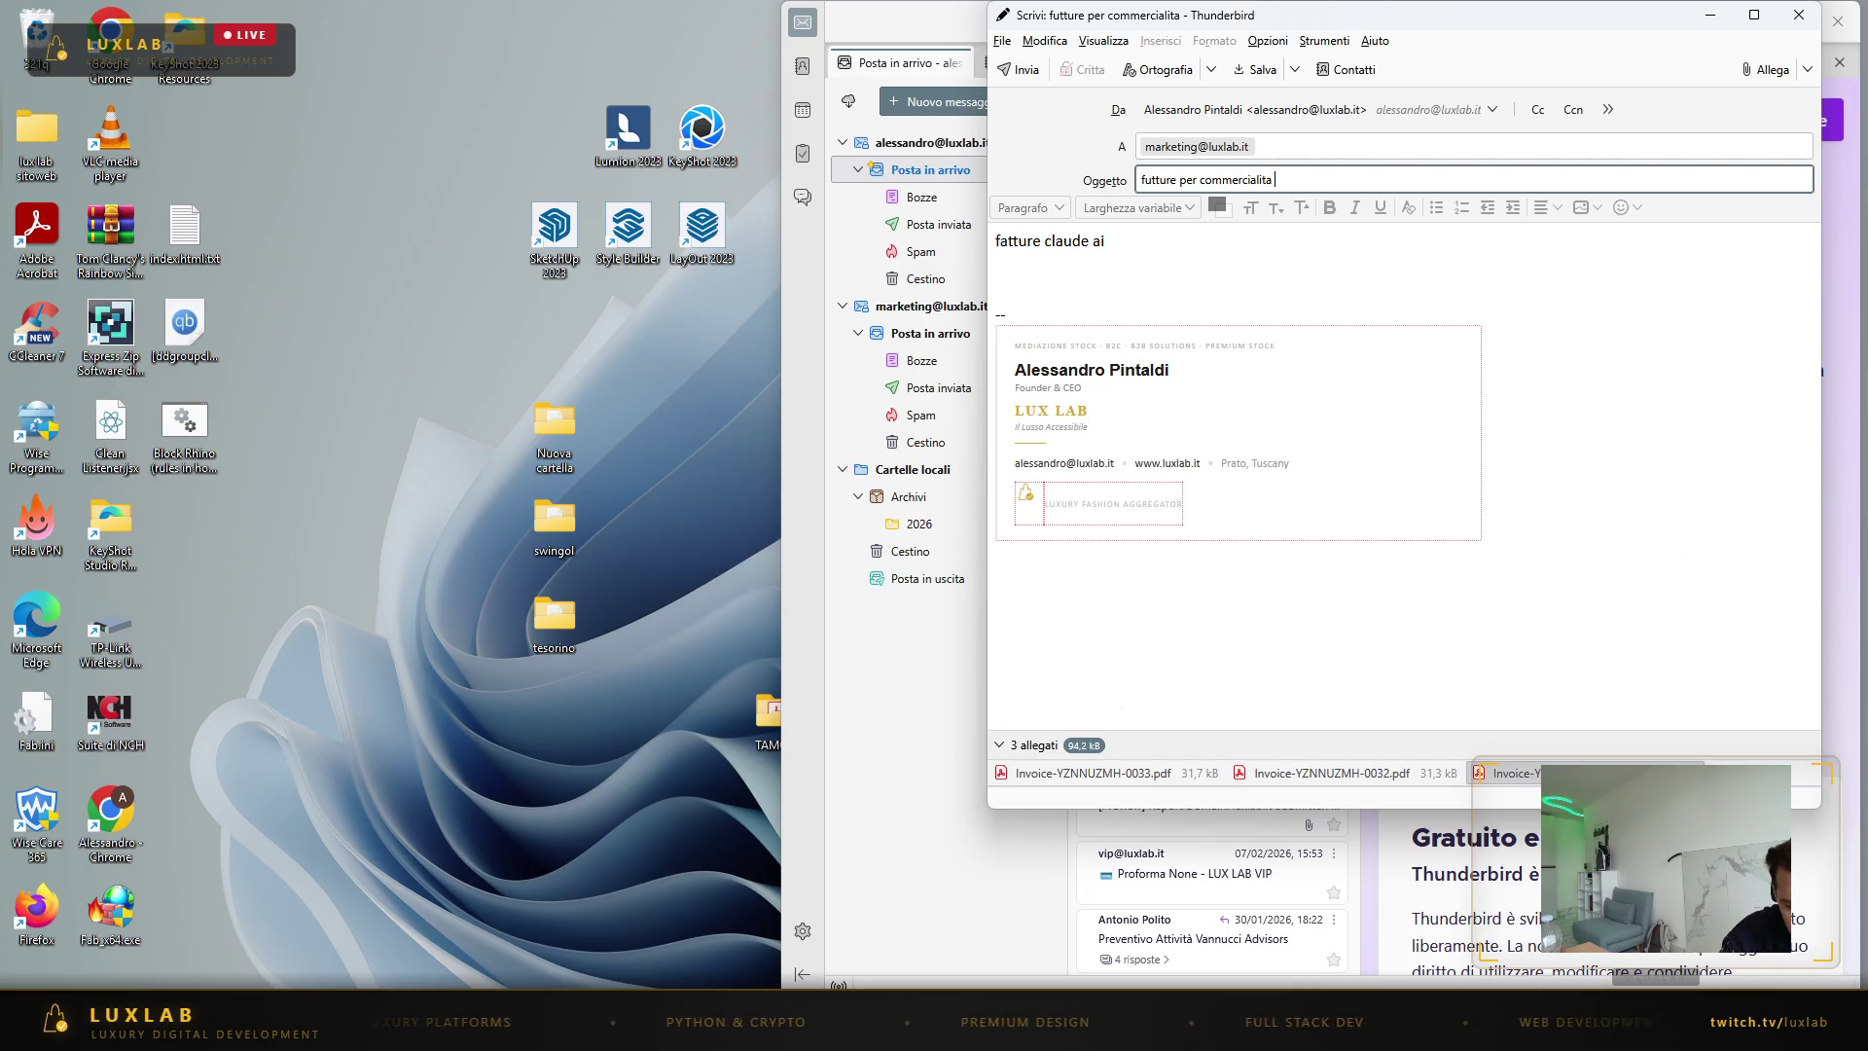
{"action": "type", "text": " cla"}
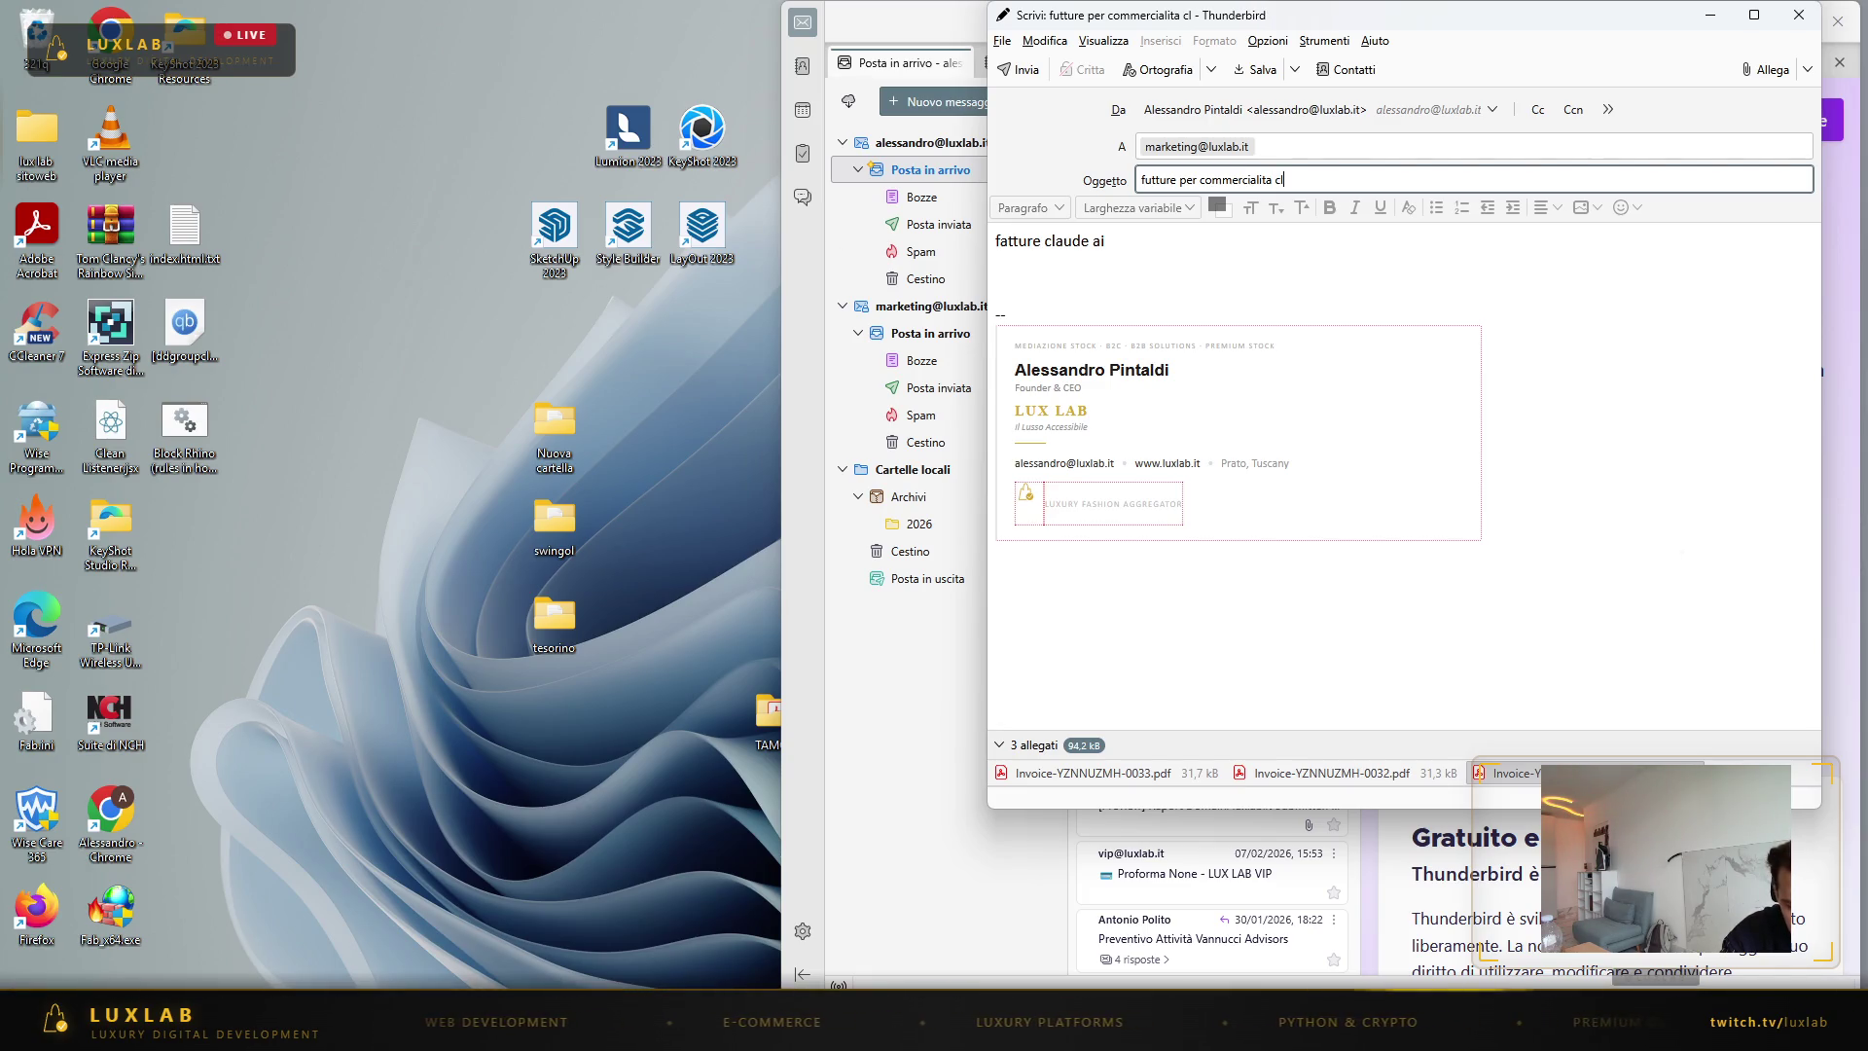
{"action": "type", "text": "ude ai"}
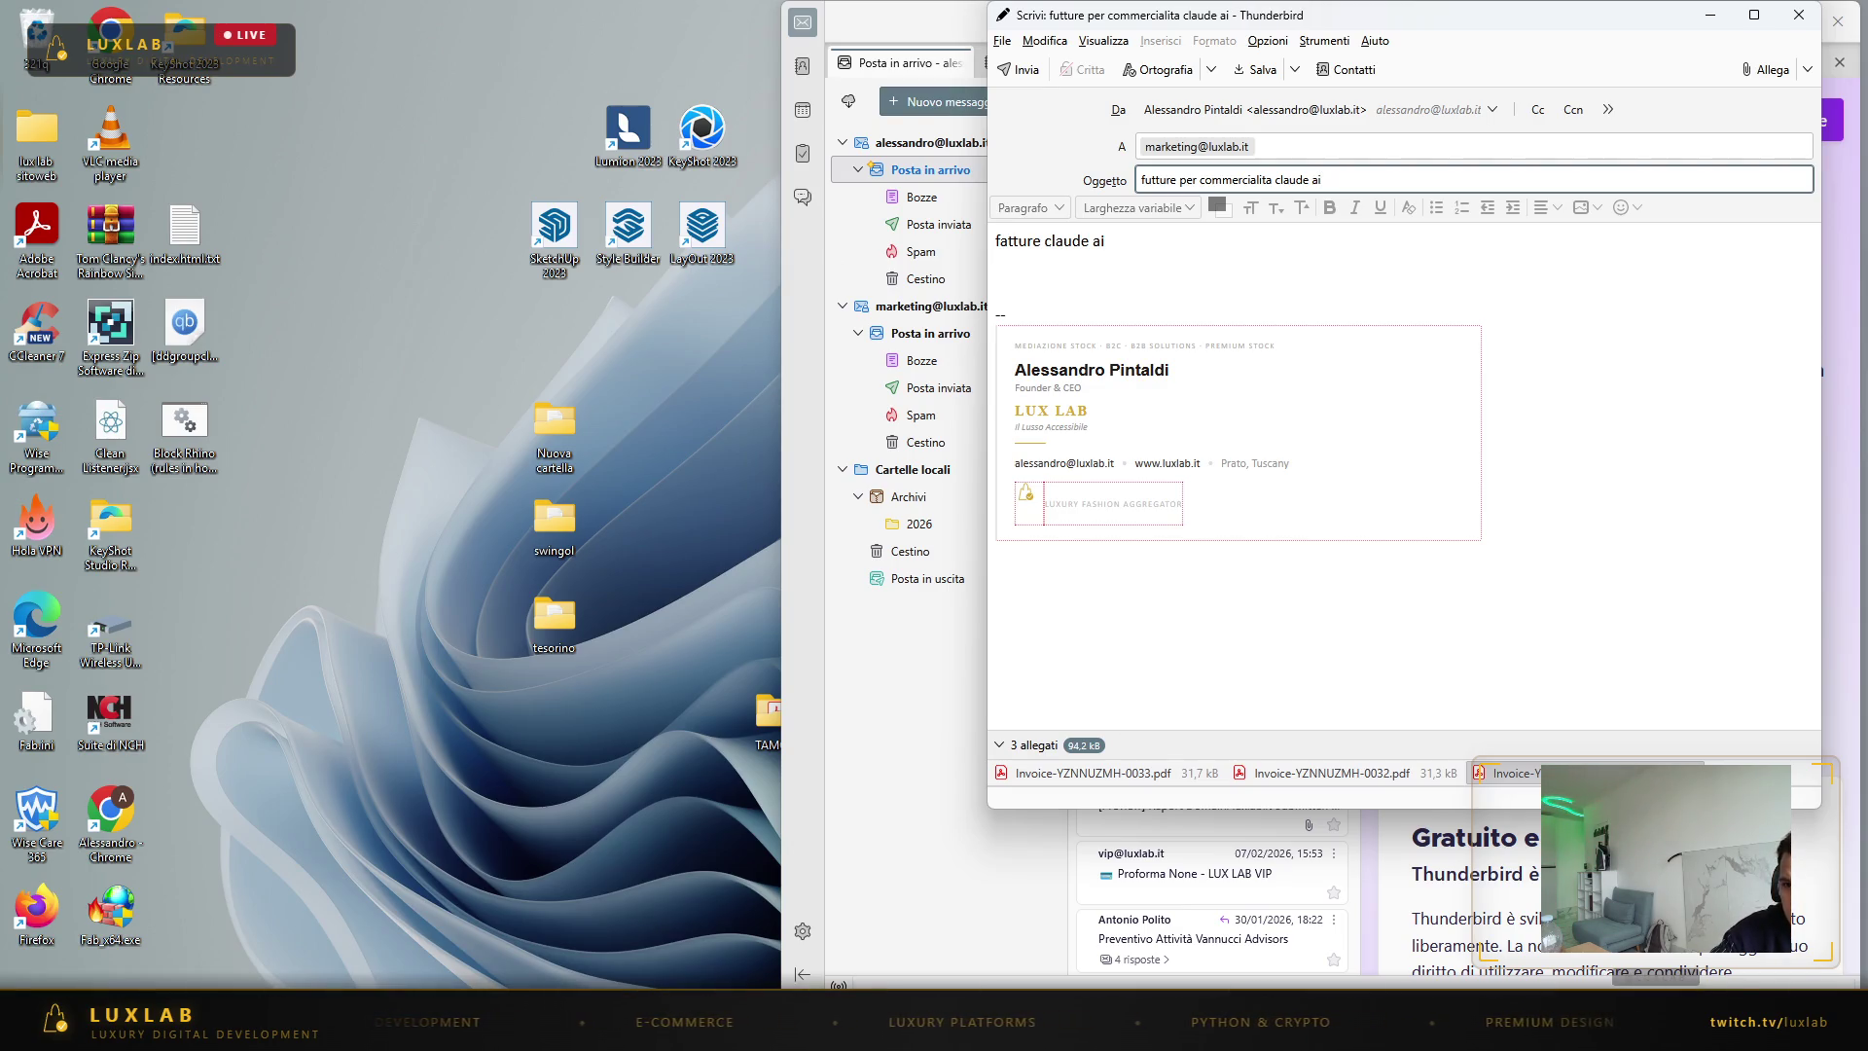
{"action": "key", "text": "Tab"}
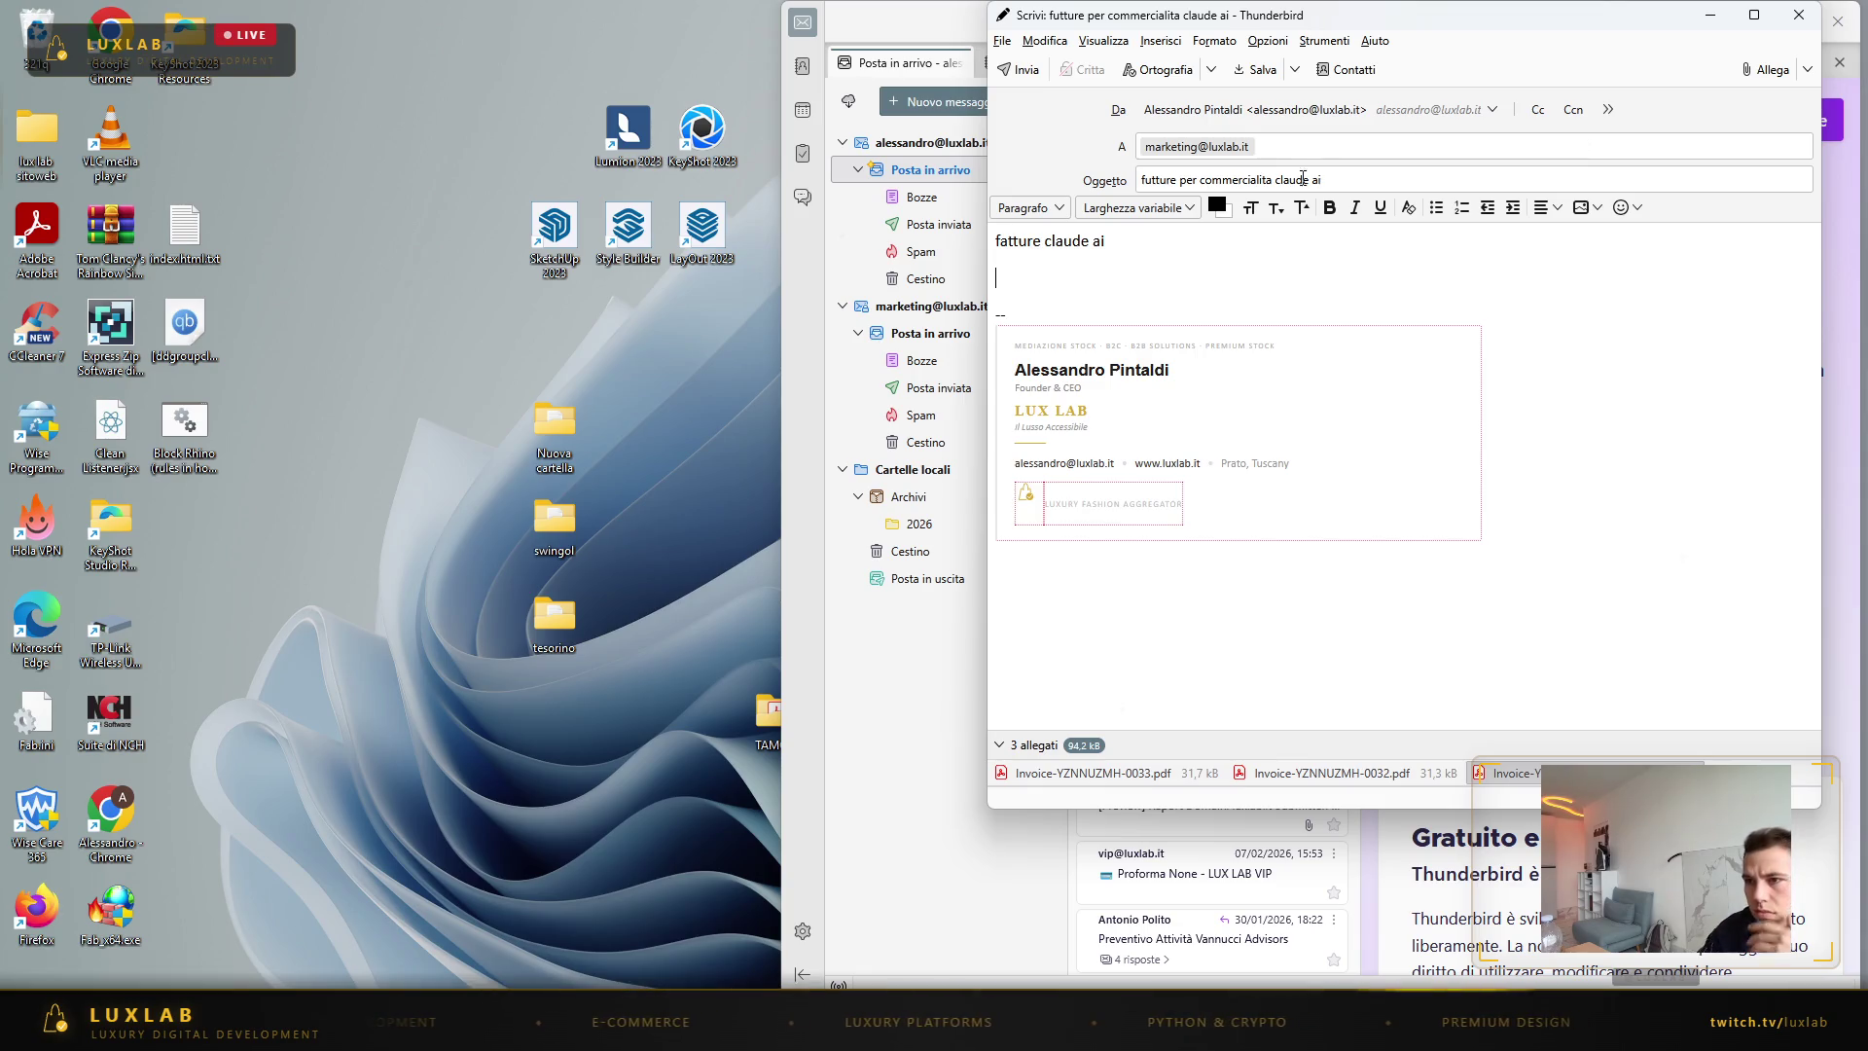
{"action": "left_click", "coordinate": [1020, 69]}
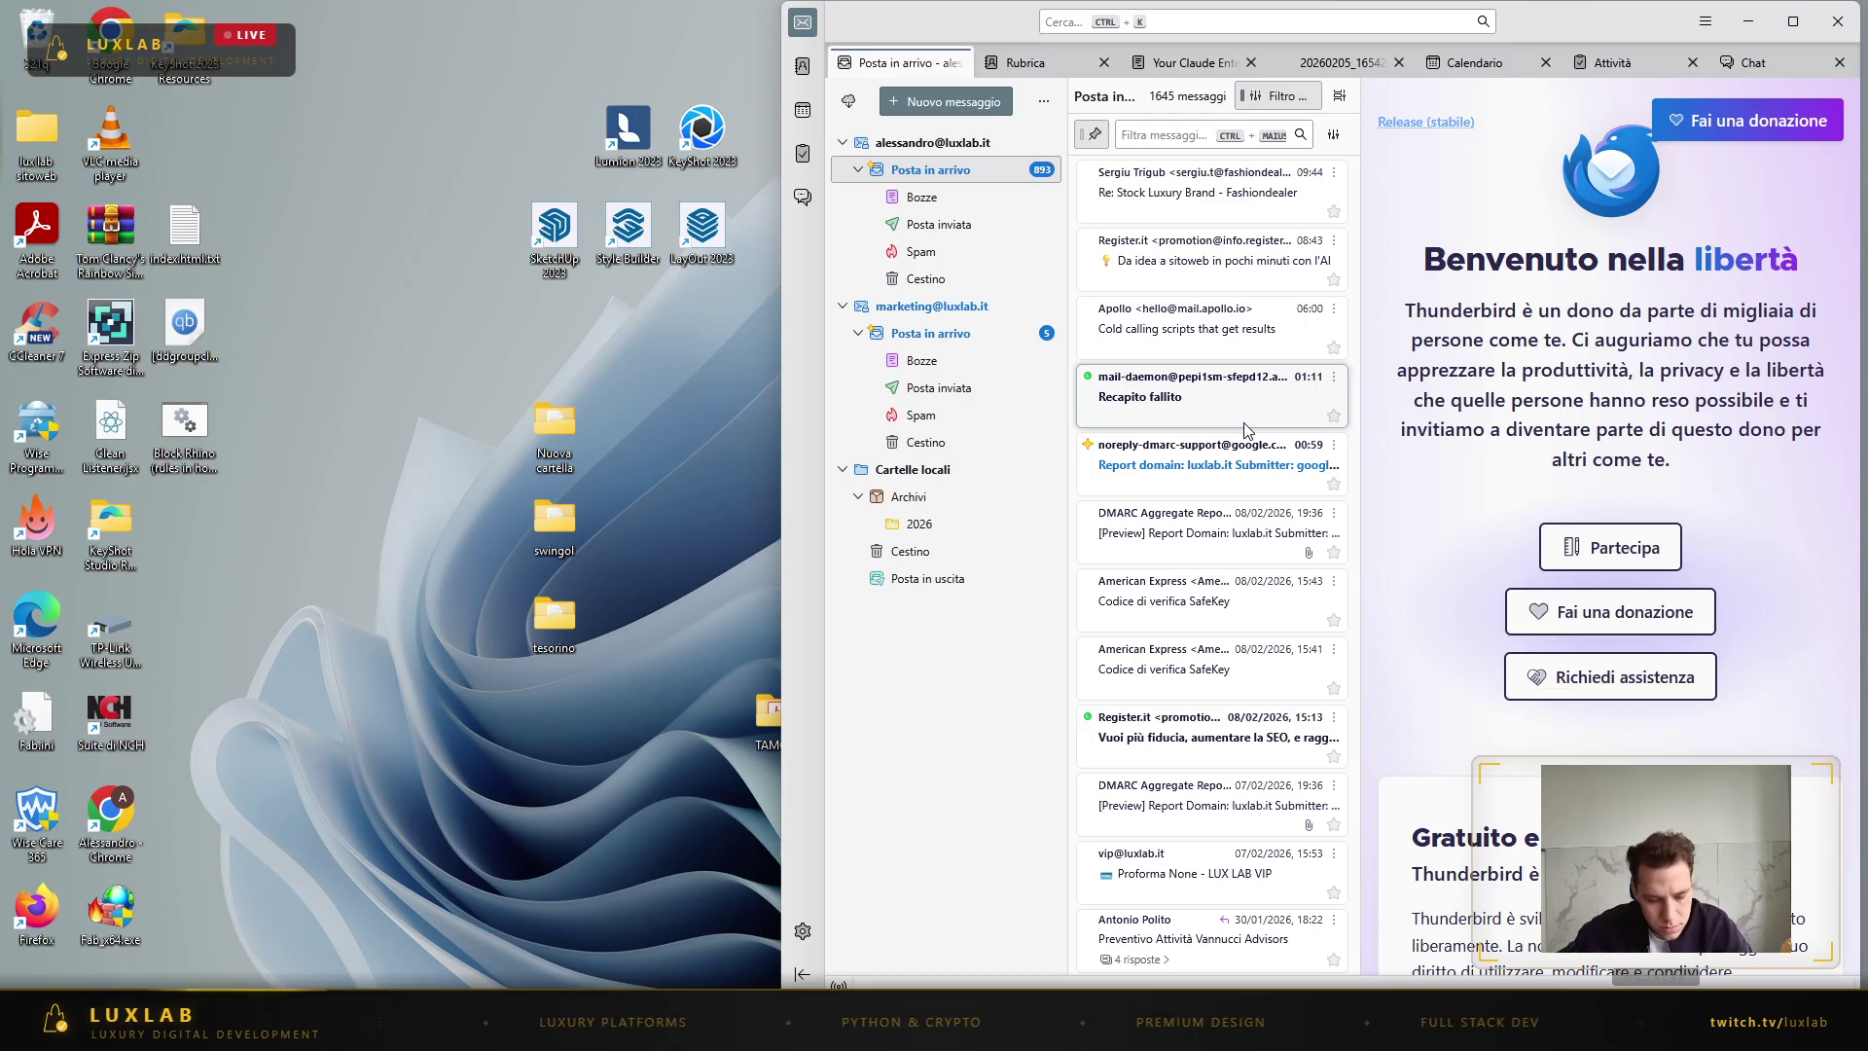
Step: Bring up the Windows Run prompt with Win+R
{"action": "key", "text": "super+r"}
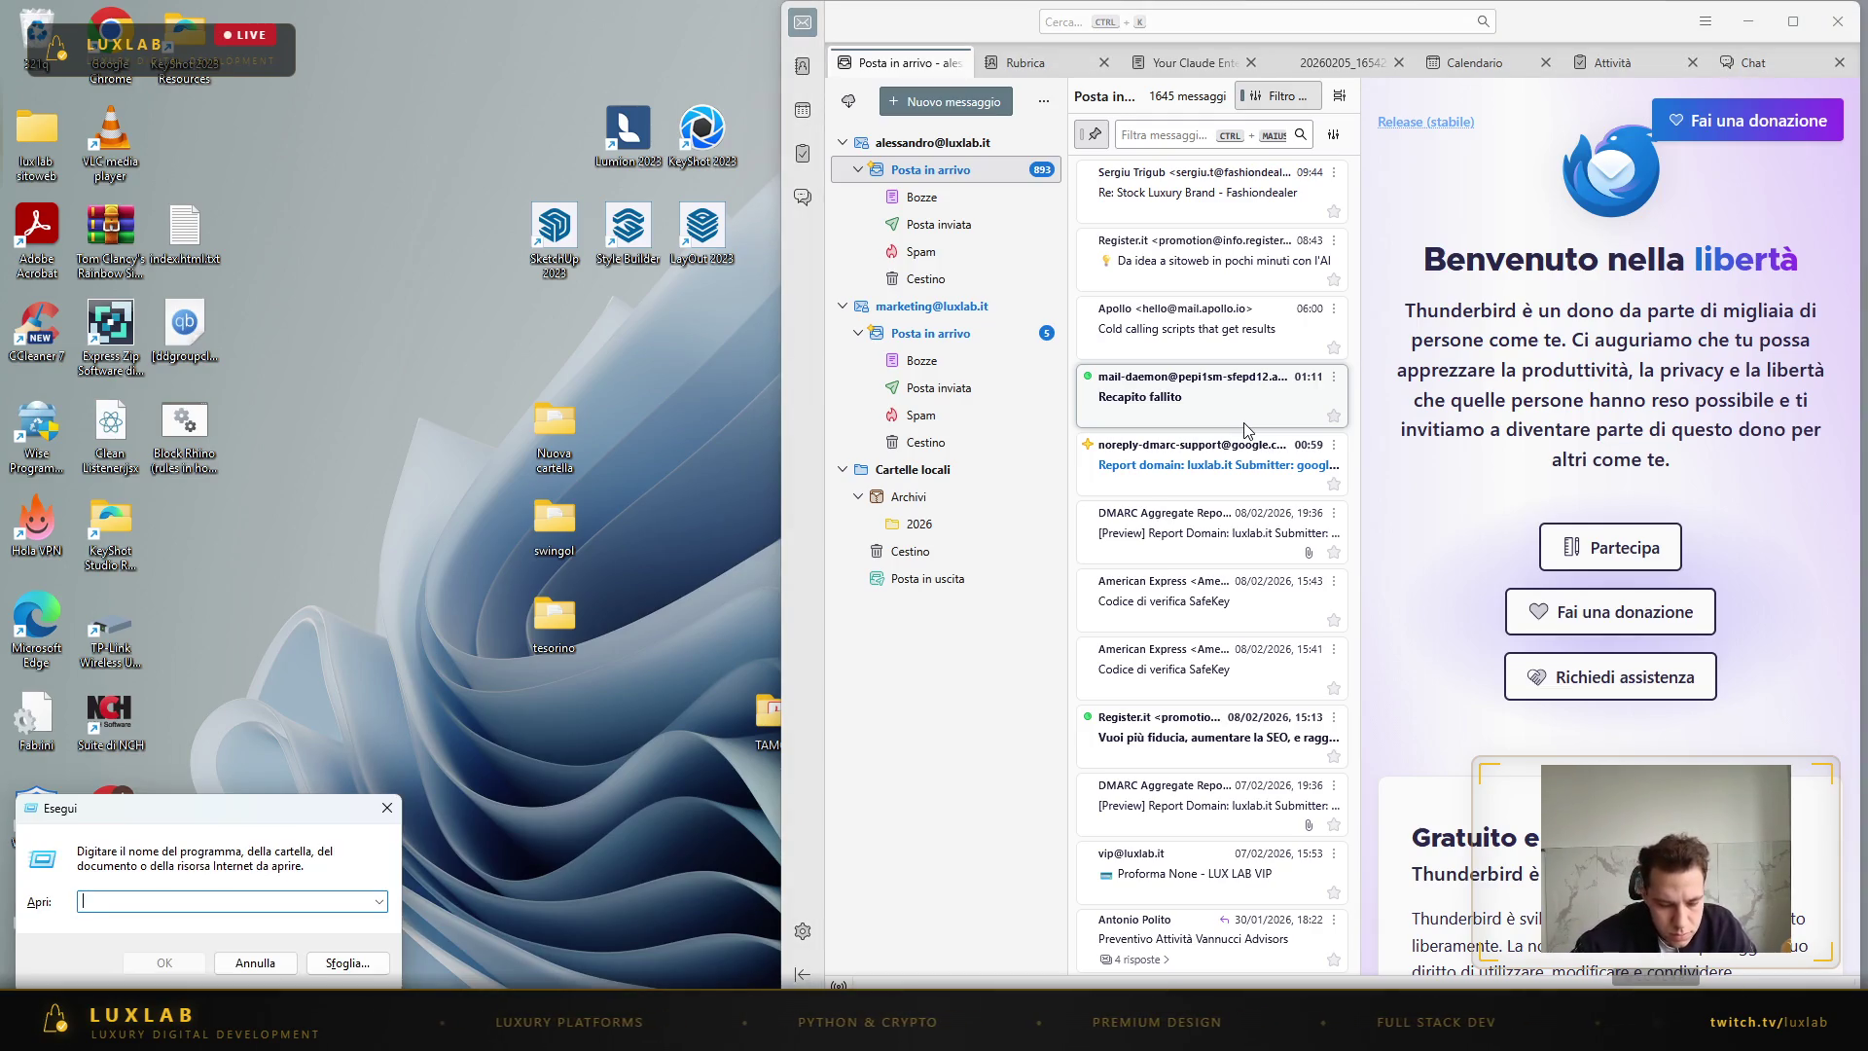
Step: Open the %temp% folder from the Run prompt and select its contents
{"action": "type", "text": "%temp%"}
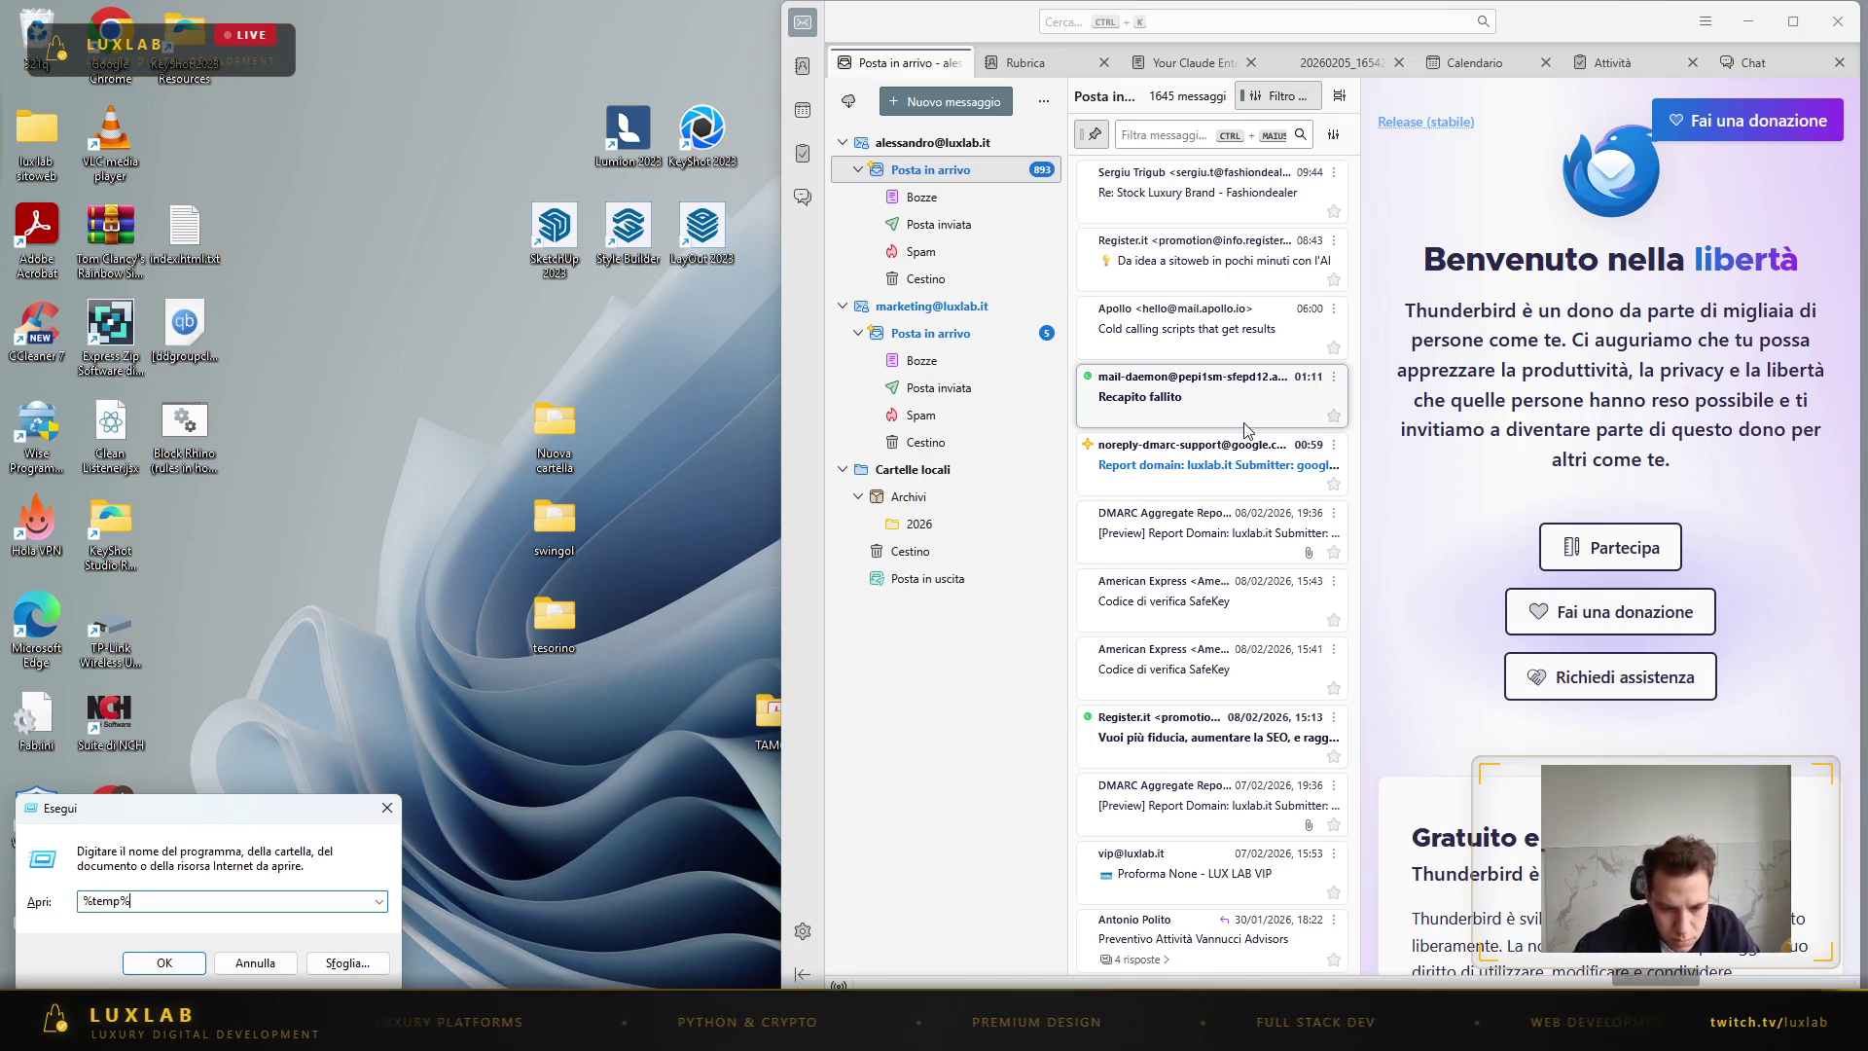
{"action": "key", "text": "Return"}
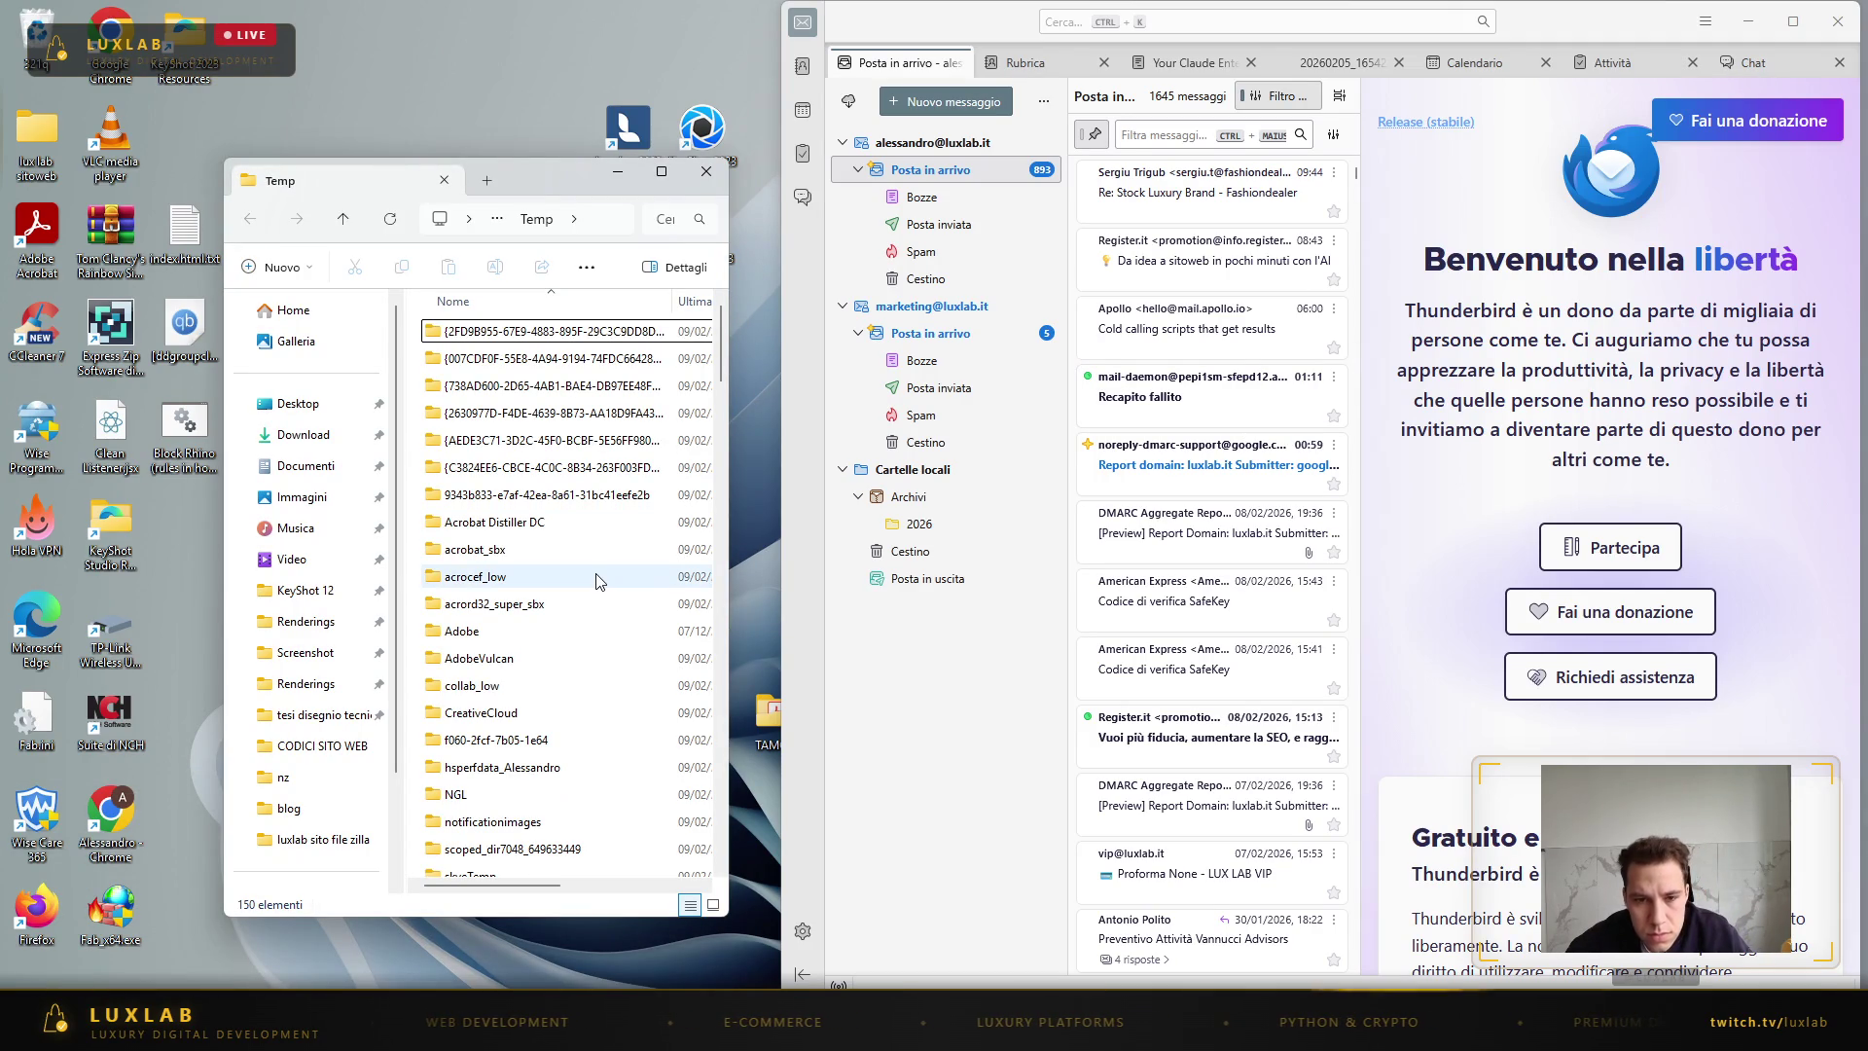
{"action": "key", "text": "ctrl+a"}
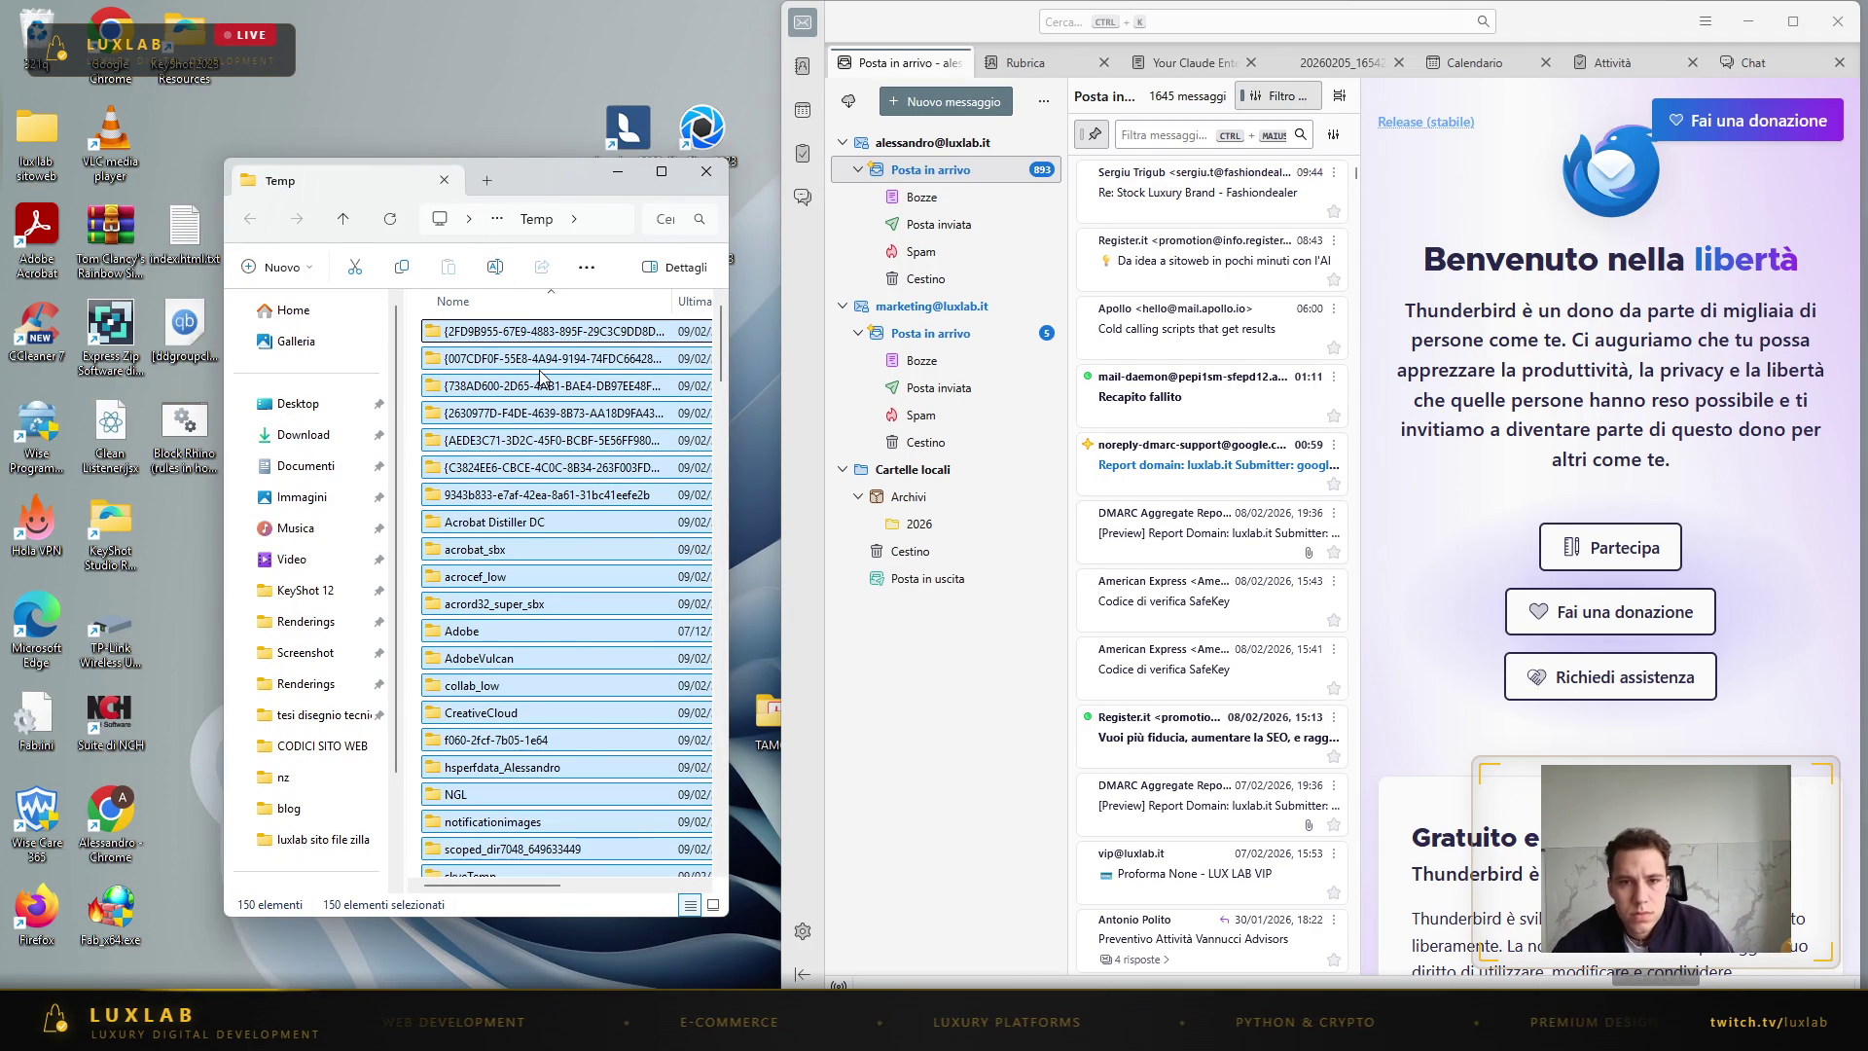
Step: Re-enter Temp from the parent Local folder and send all 150 items to the Recycle Bin
{"action": "key", "text": "alt+Up"}
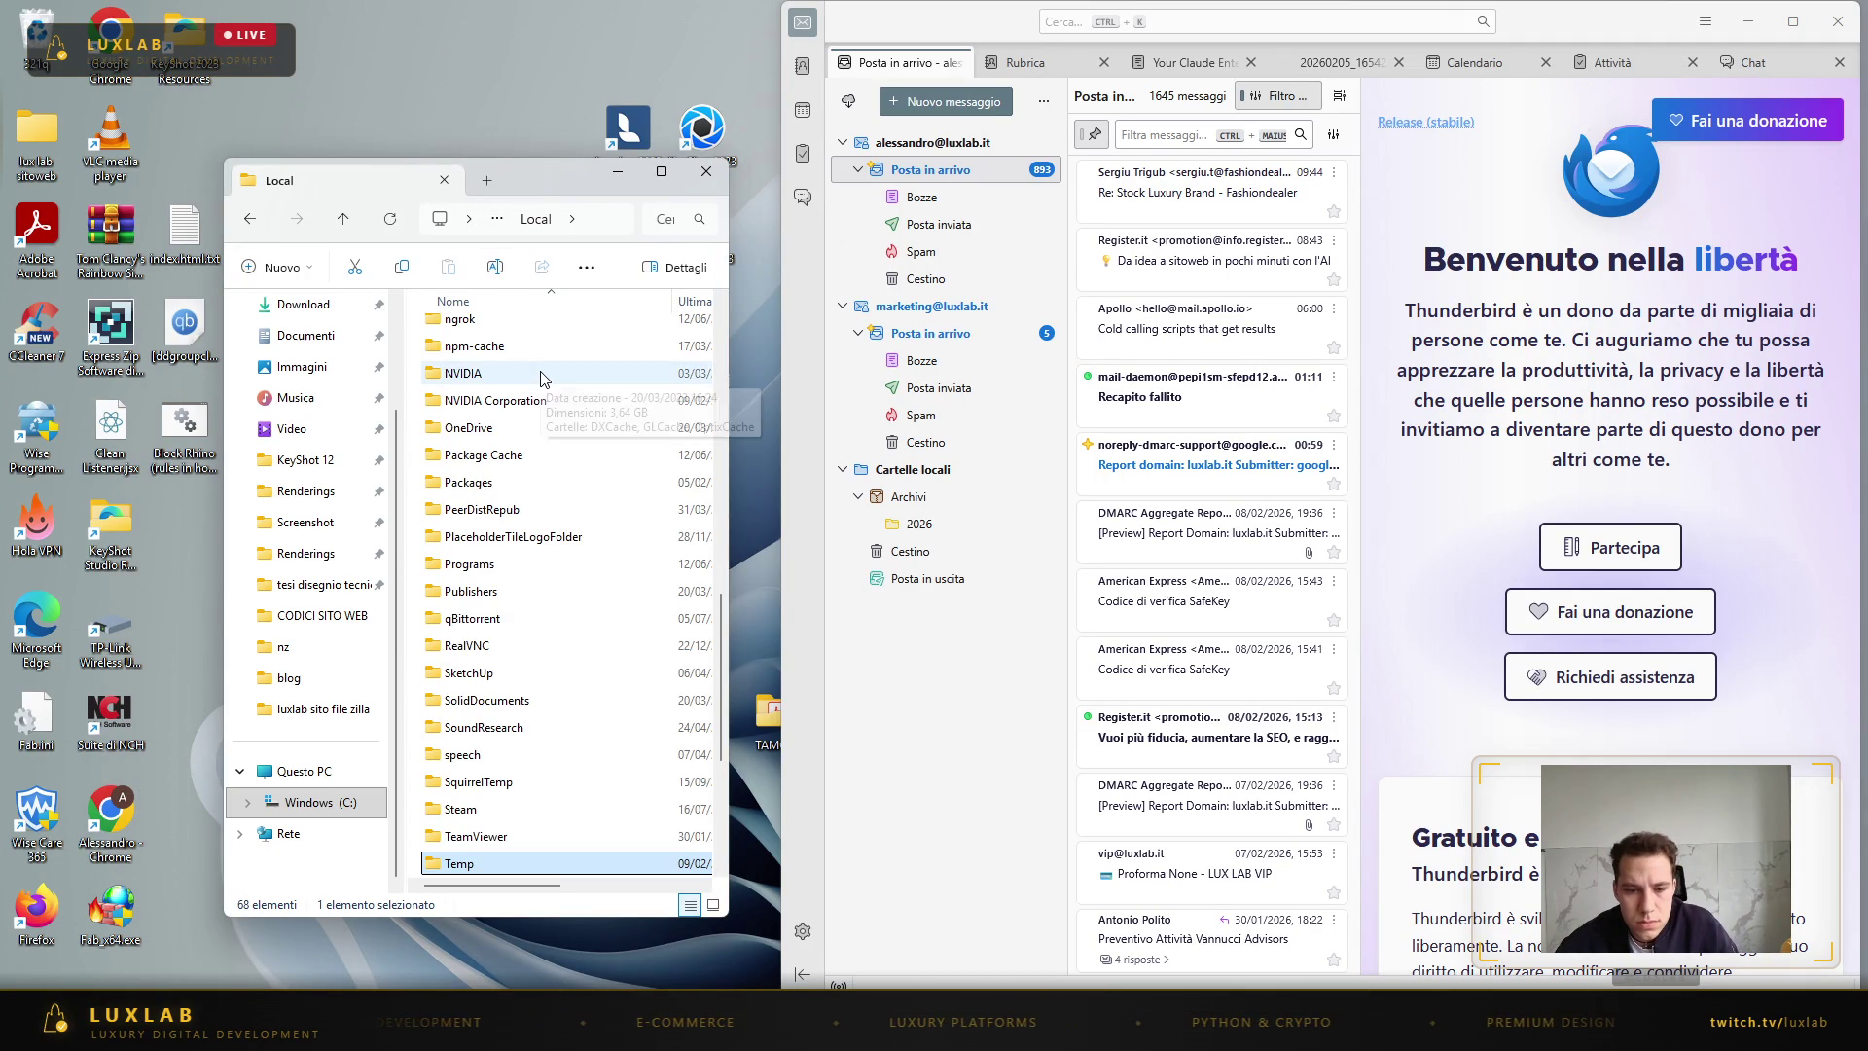
{"action": "scroll", "coordinate": [569, 487], "scroll_direction": "down", "scroll_amount": 2}
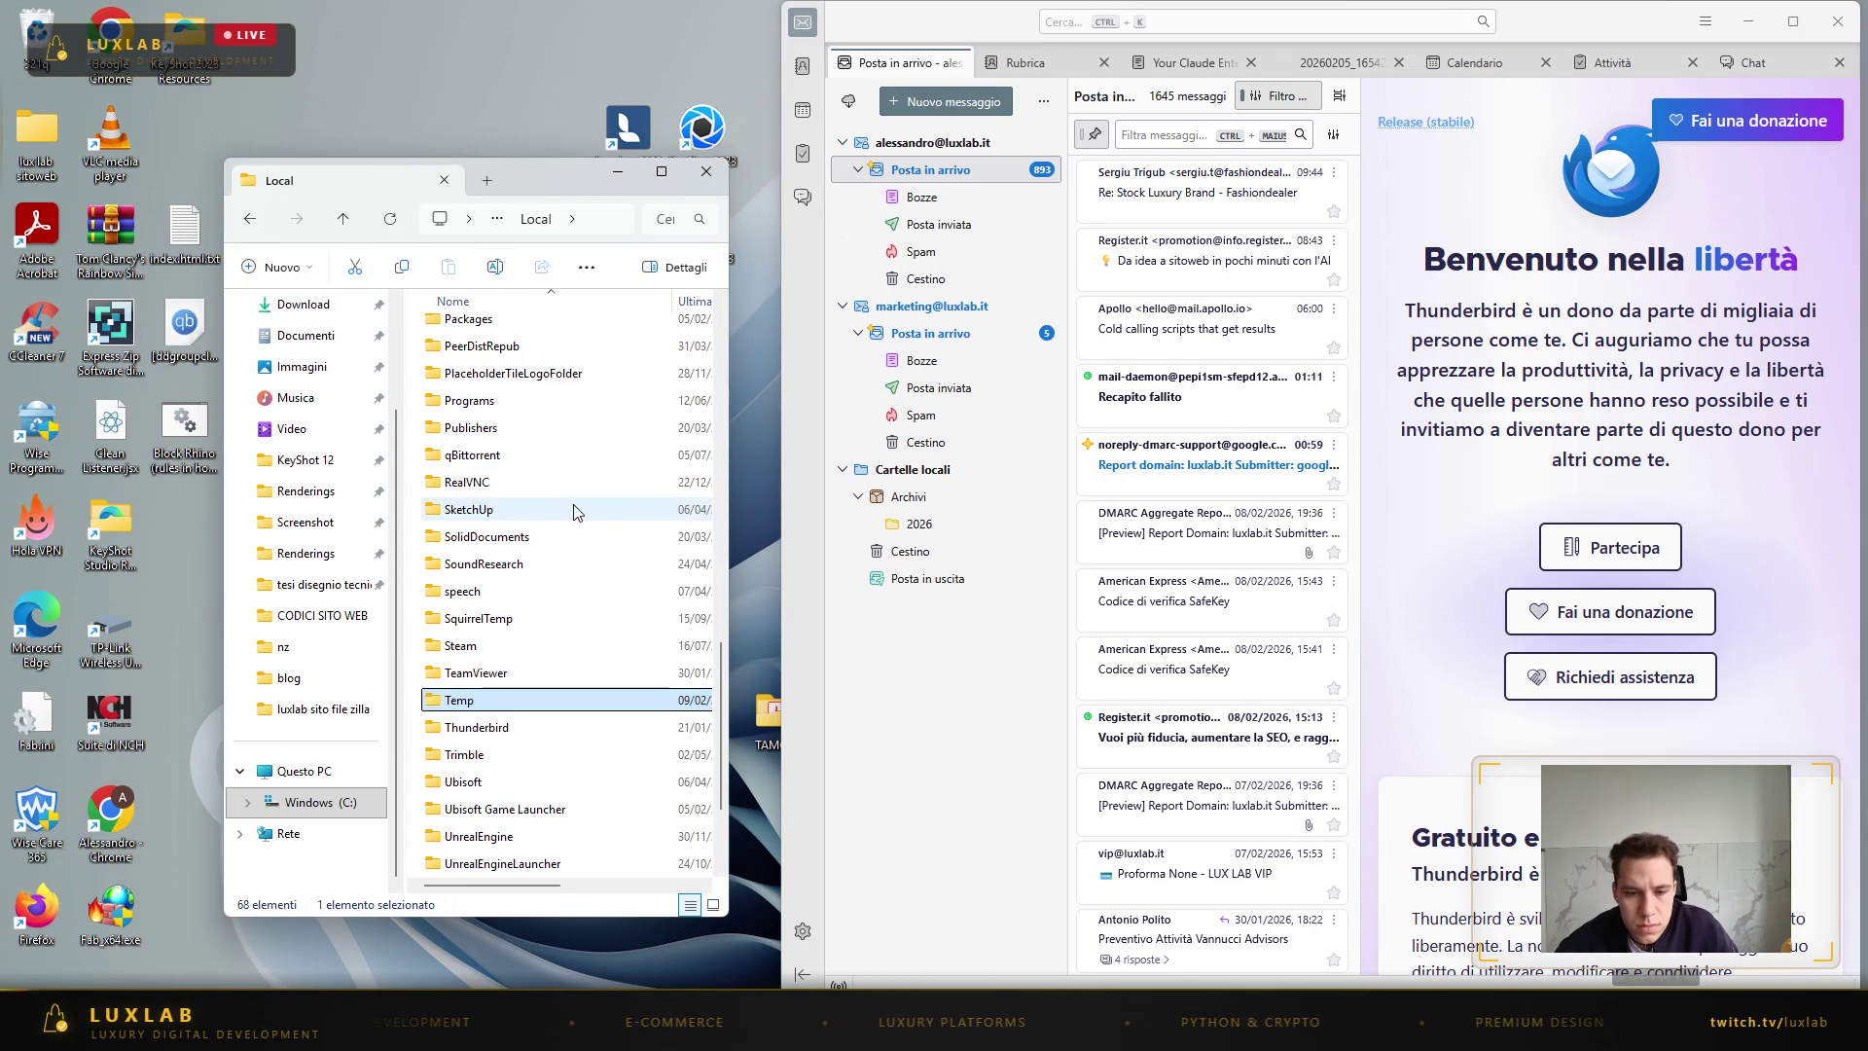
{"action": "double_click", "coordinate": [533, 703]}
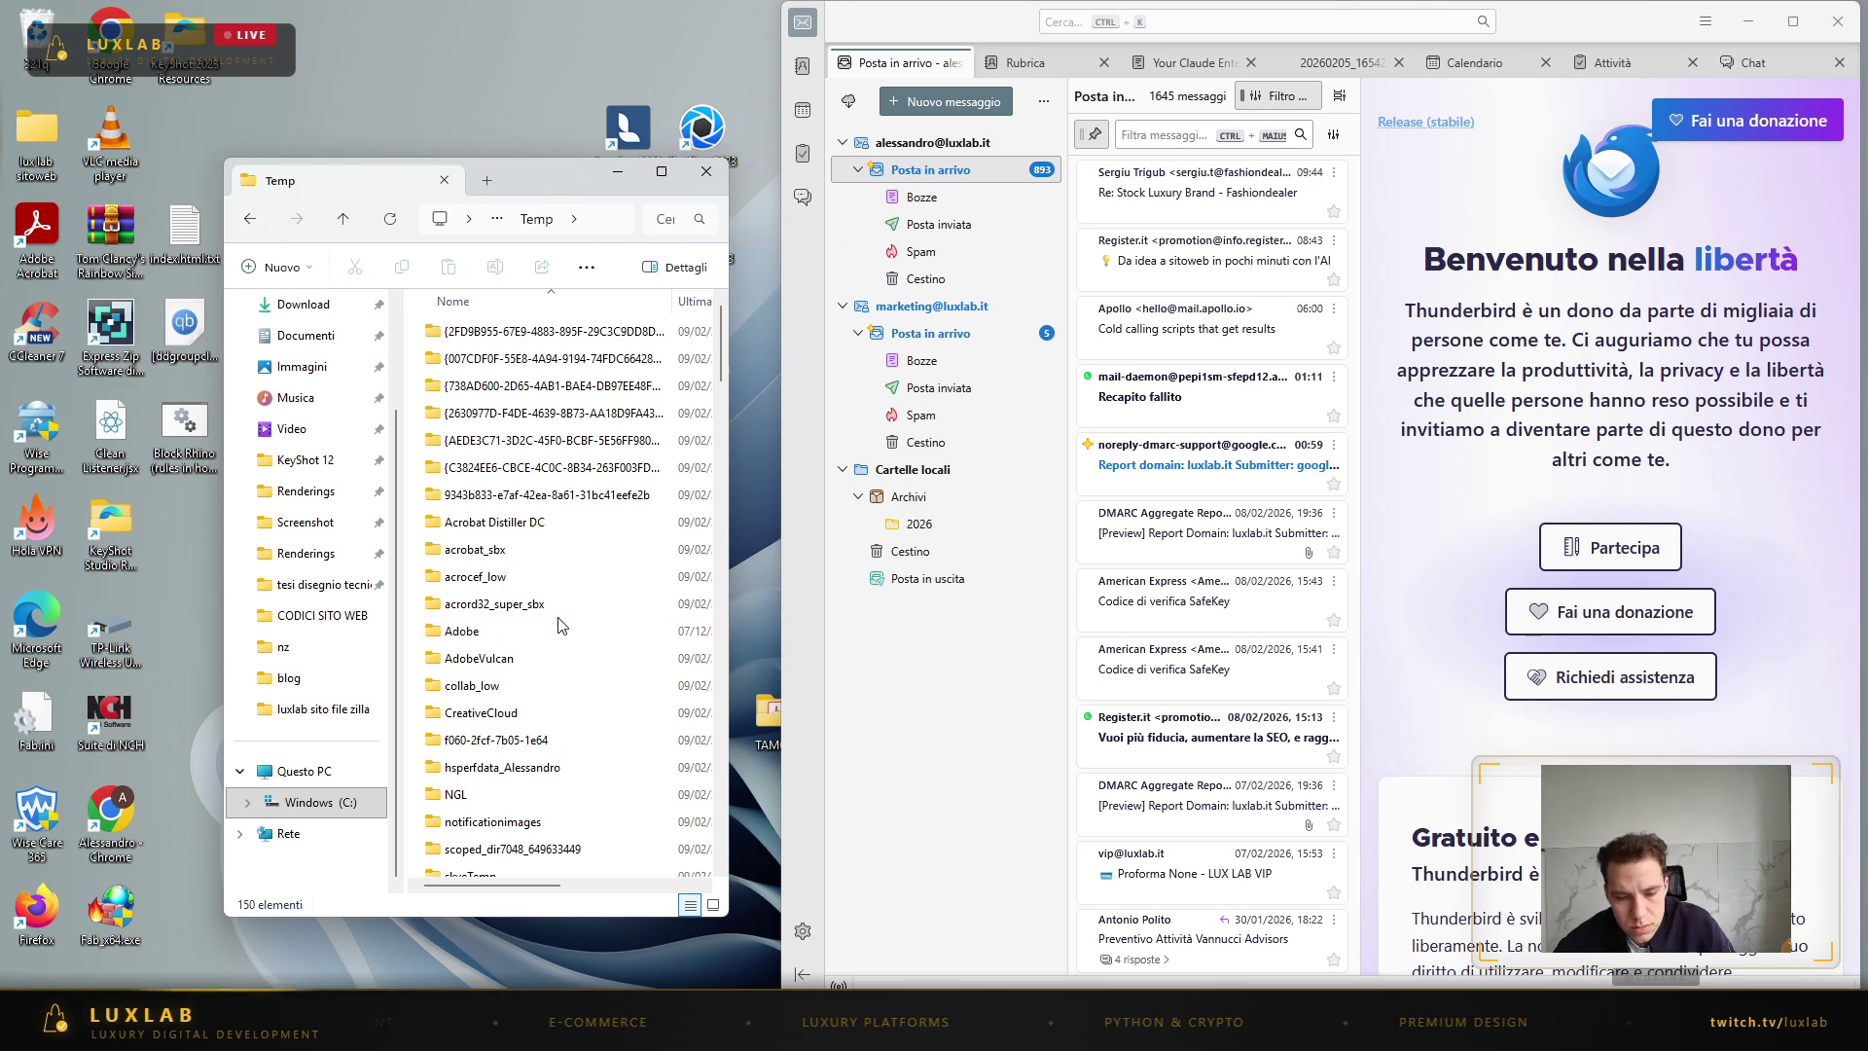
{"action": "key", "text": "ctrl+a"}
{"action": "key", "text": "Delete"}
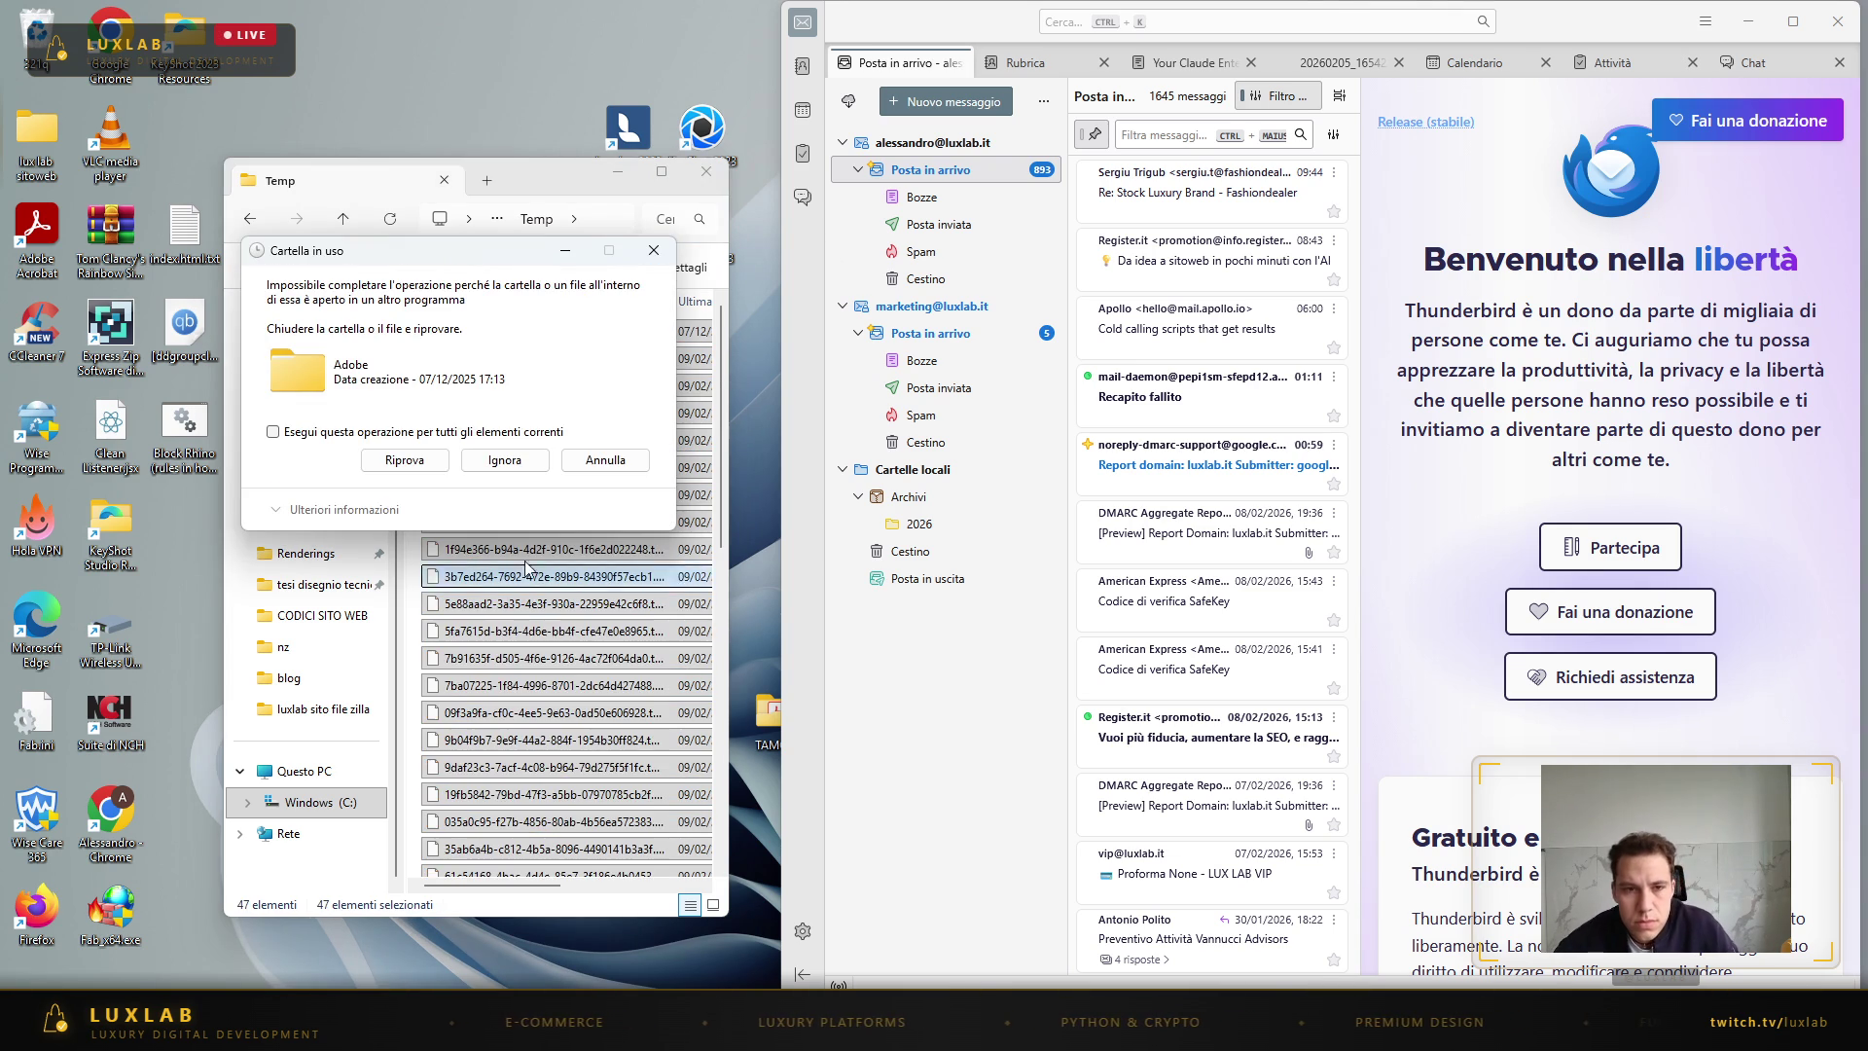
Step: Retry moving the in-use Adobe folder to the Recycle Bin several times
{"action": "left_click", "coordinate": [419, 464]}
{"action": "left_click", "coordinate": [420, 464]}
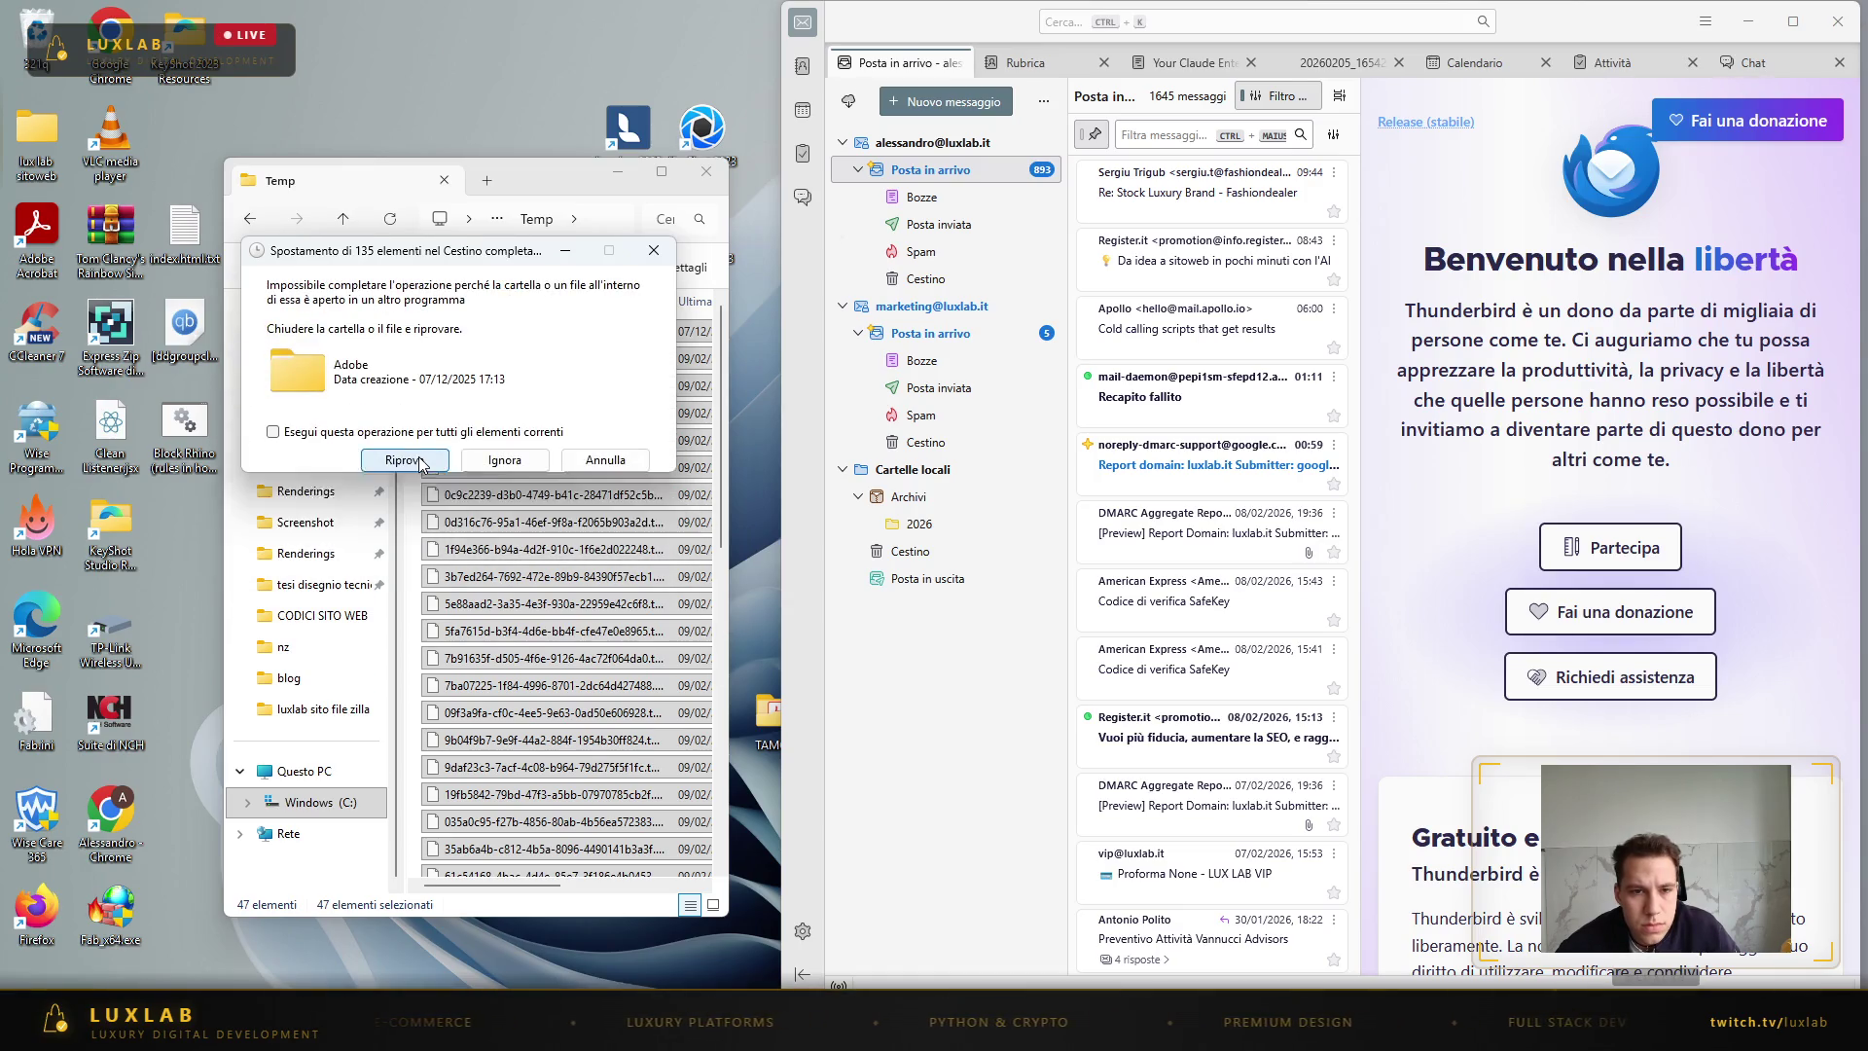
{"action": "left_click", "coordinate": [428, 453]}
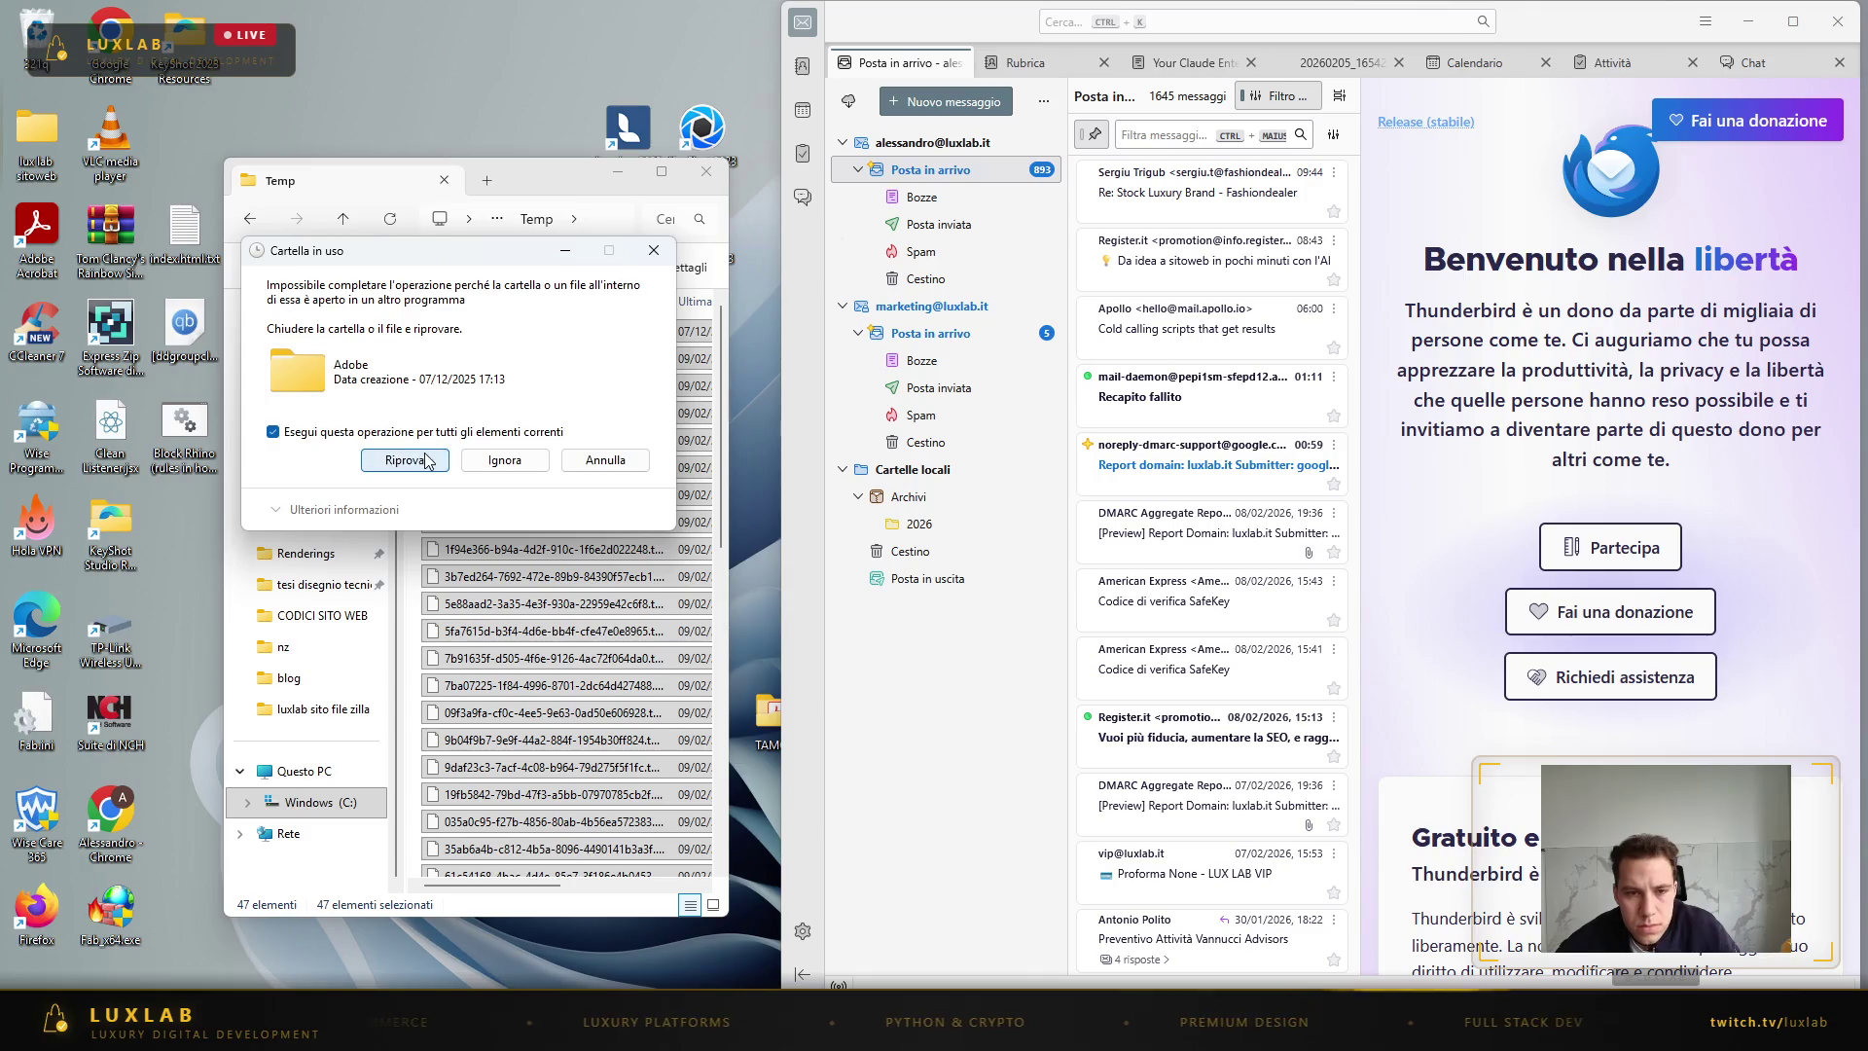
{"action": "left_click", "coordinate": [435, 469]}
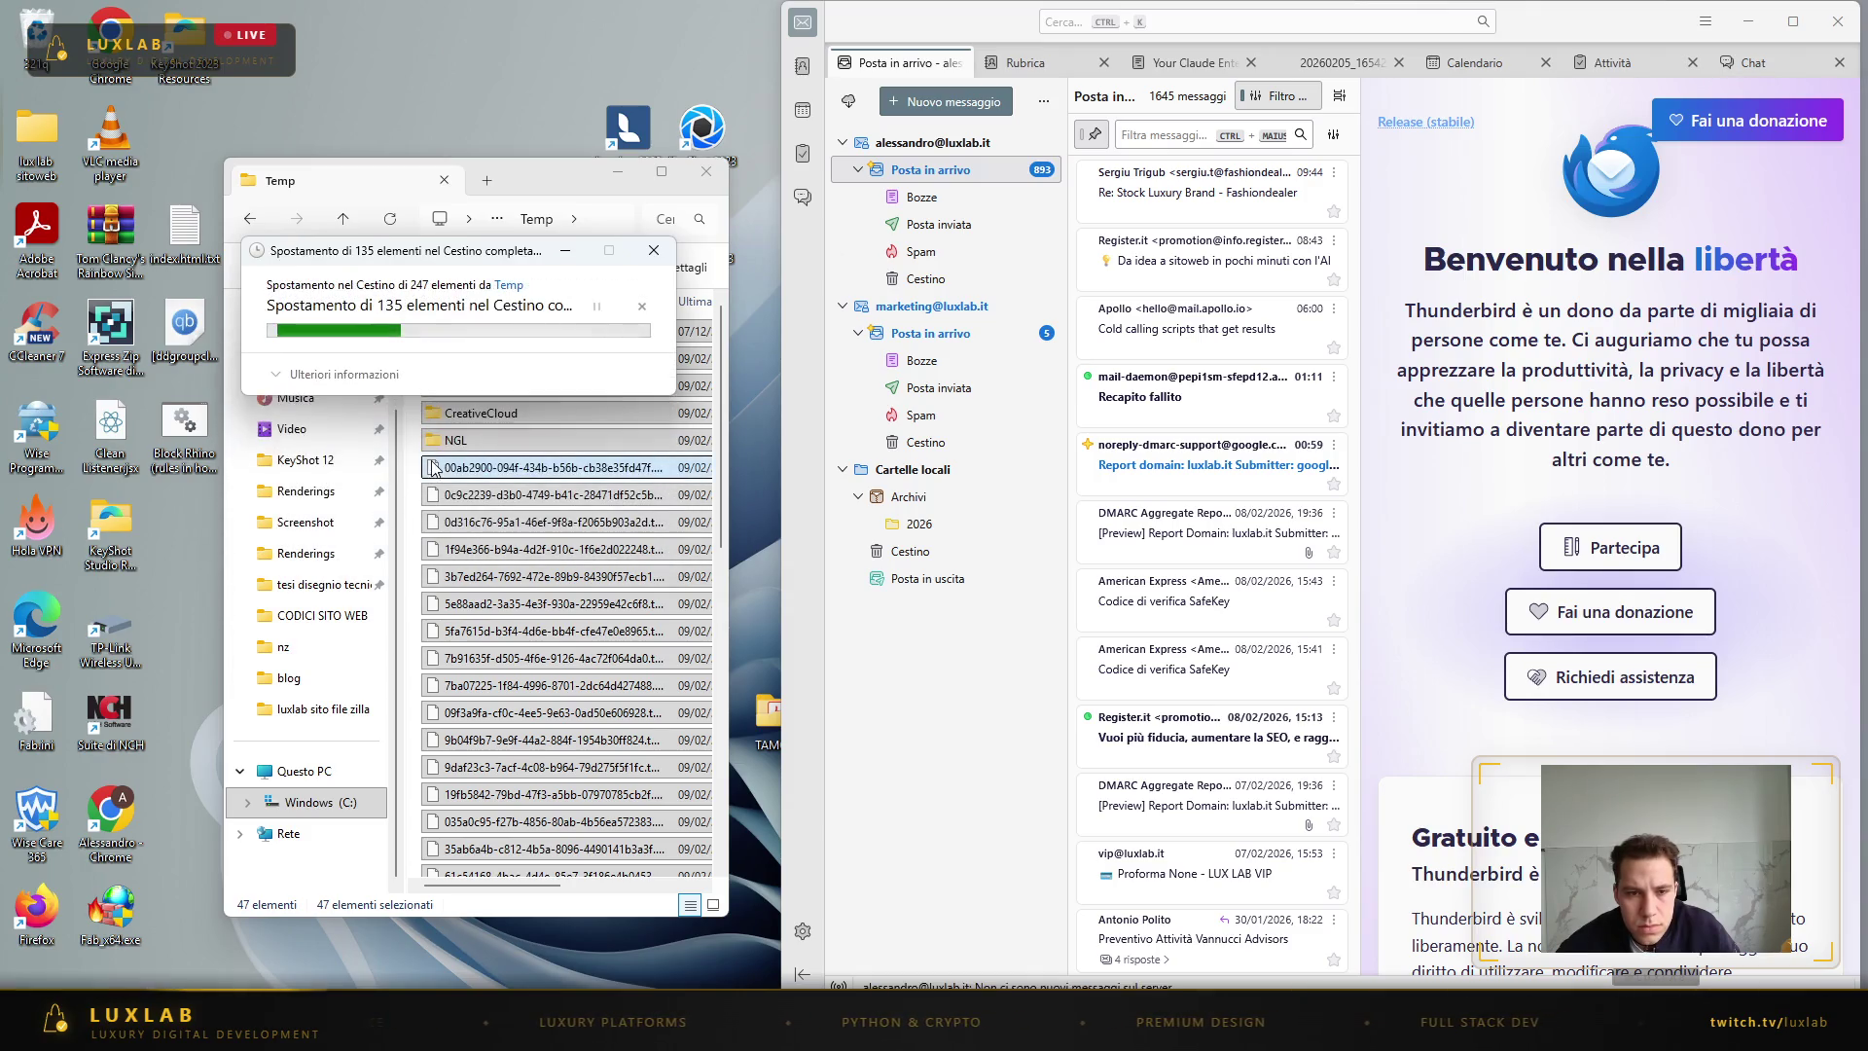
{"action": "left_click", "coordinate": [429, 465]}
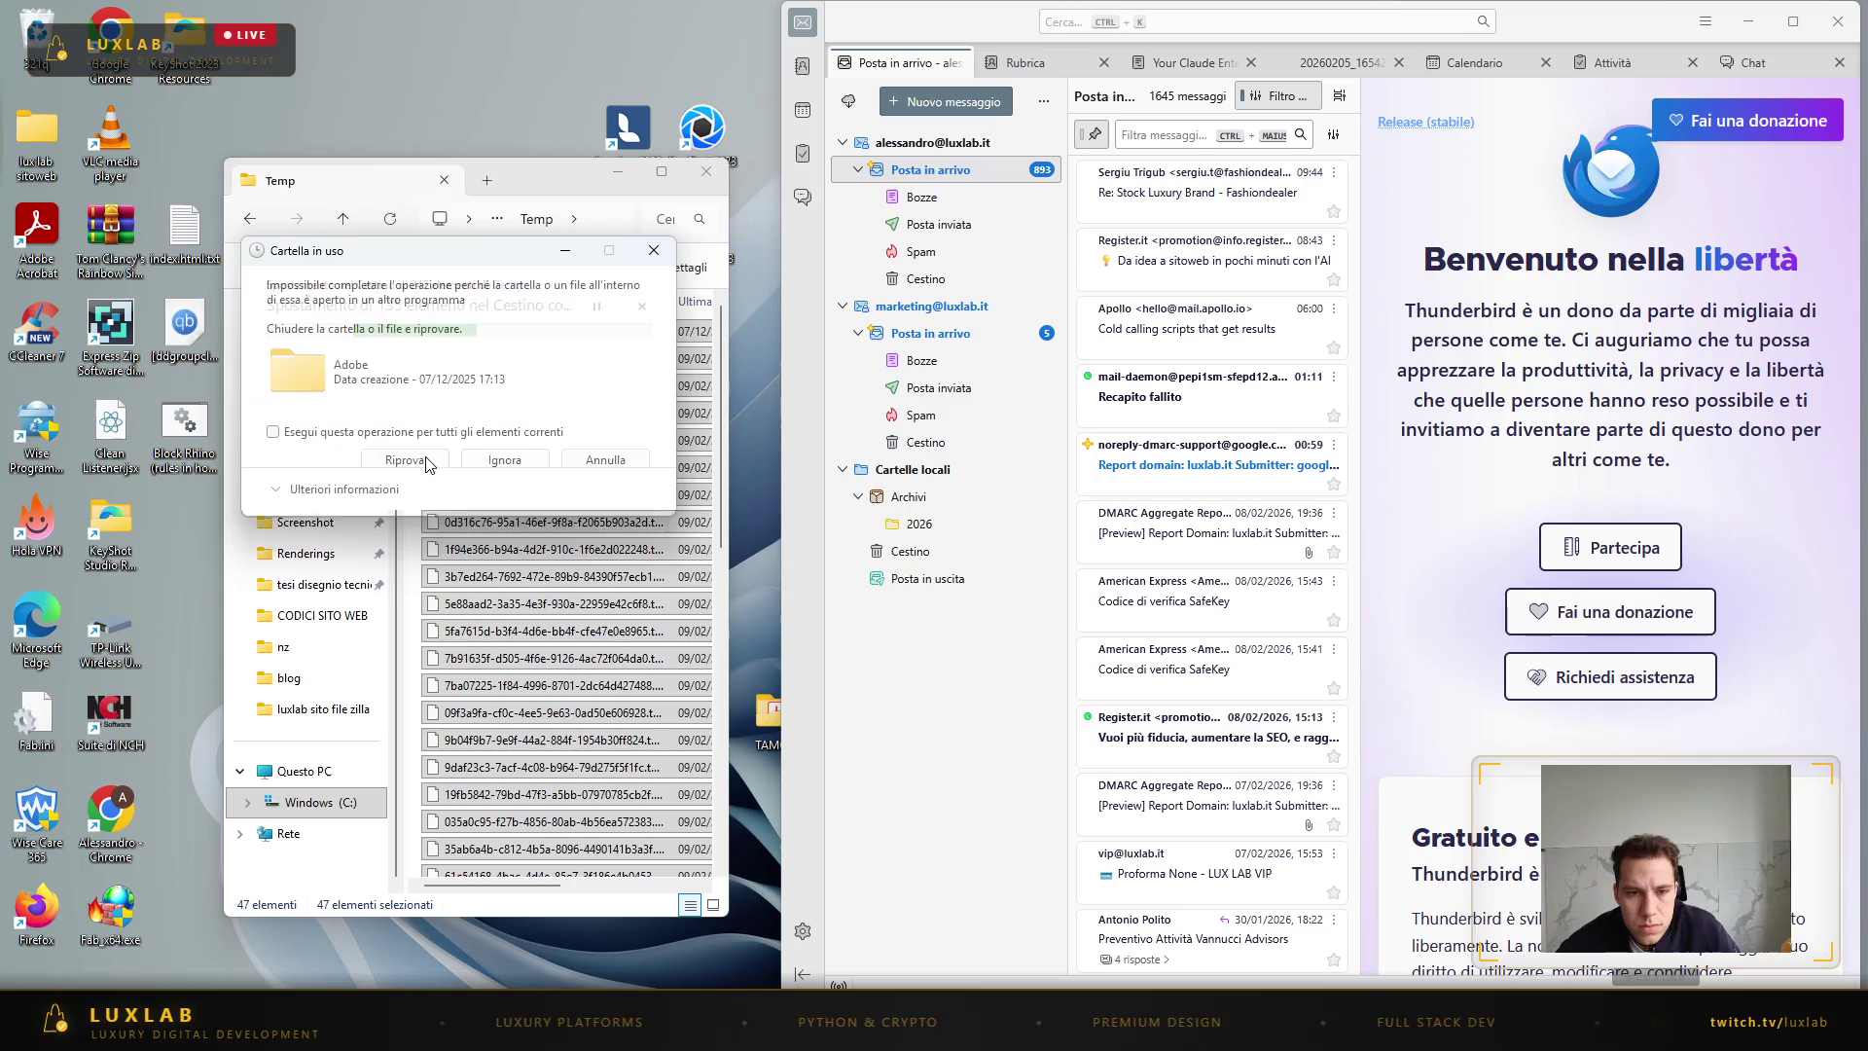
{"action": "left_click", "coordinate": [425, 465]}
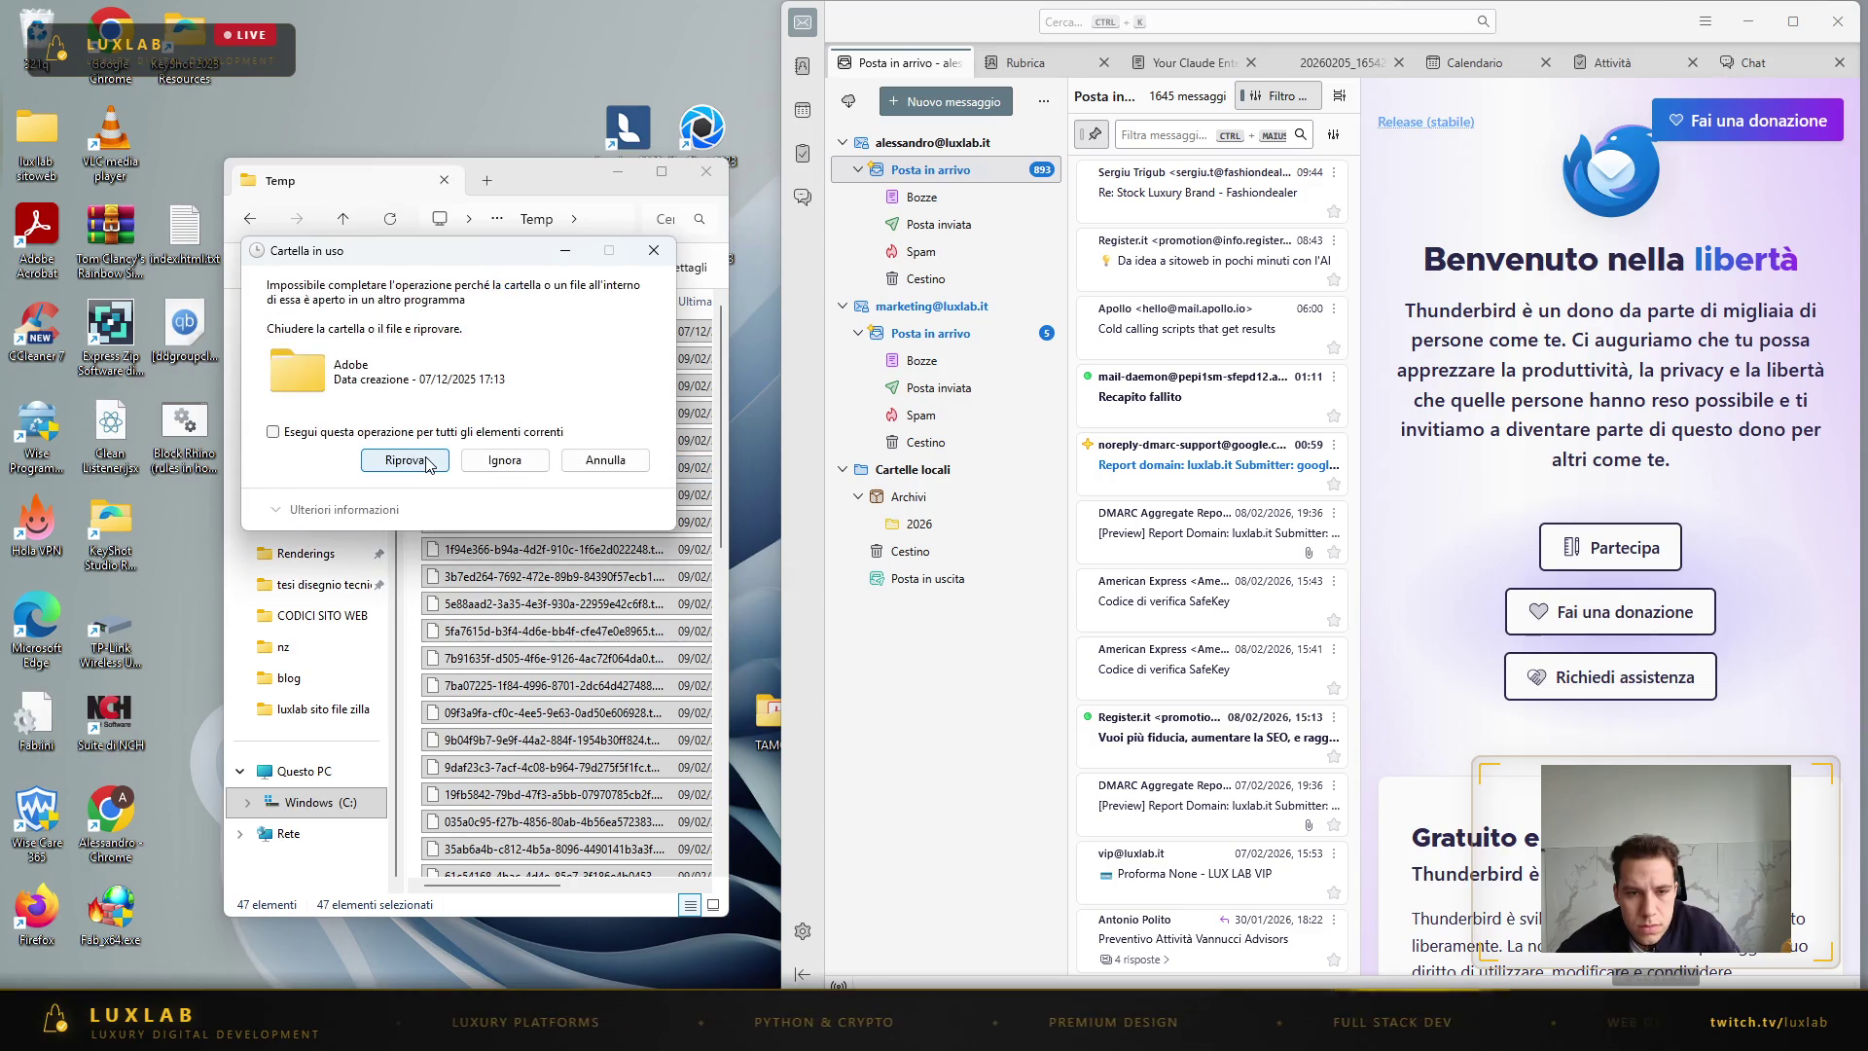
{"action": "left_click", "coordinate": [429, 465]}
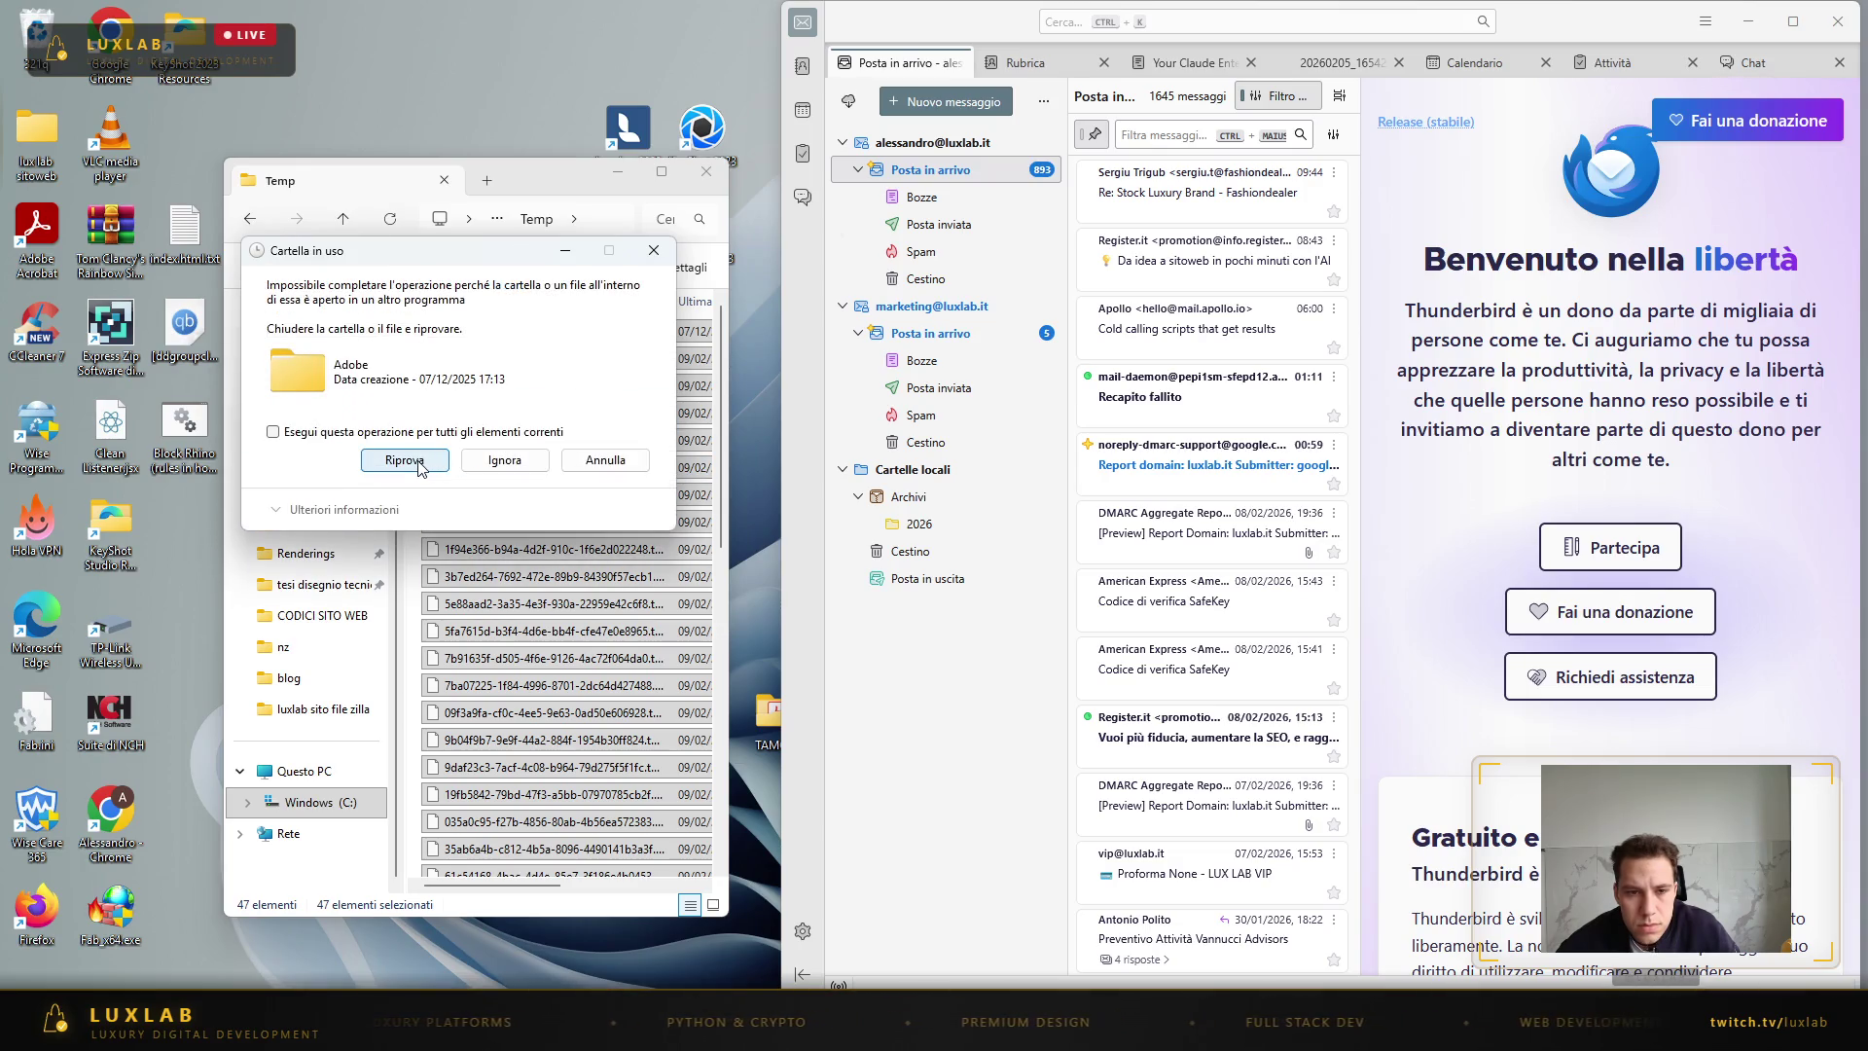
{"action": "left_click", "coordinate": [420, 467]}
{"action": "left_click", "coordinate": [421, 468]}
Step: Skip the in-use Adobe, AdobeVulcan, collab_low and NGL folders and the locked Chrome temp file
{"action": "left_click", "coordinate": [506, 460]}
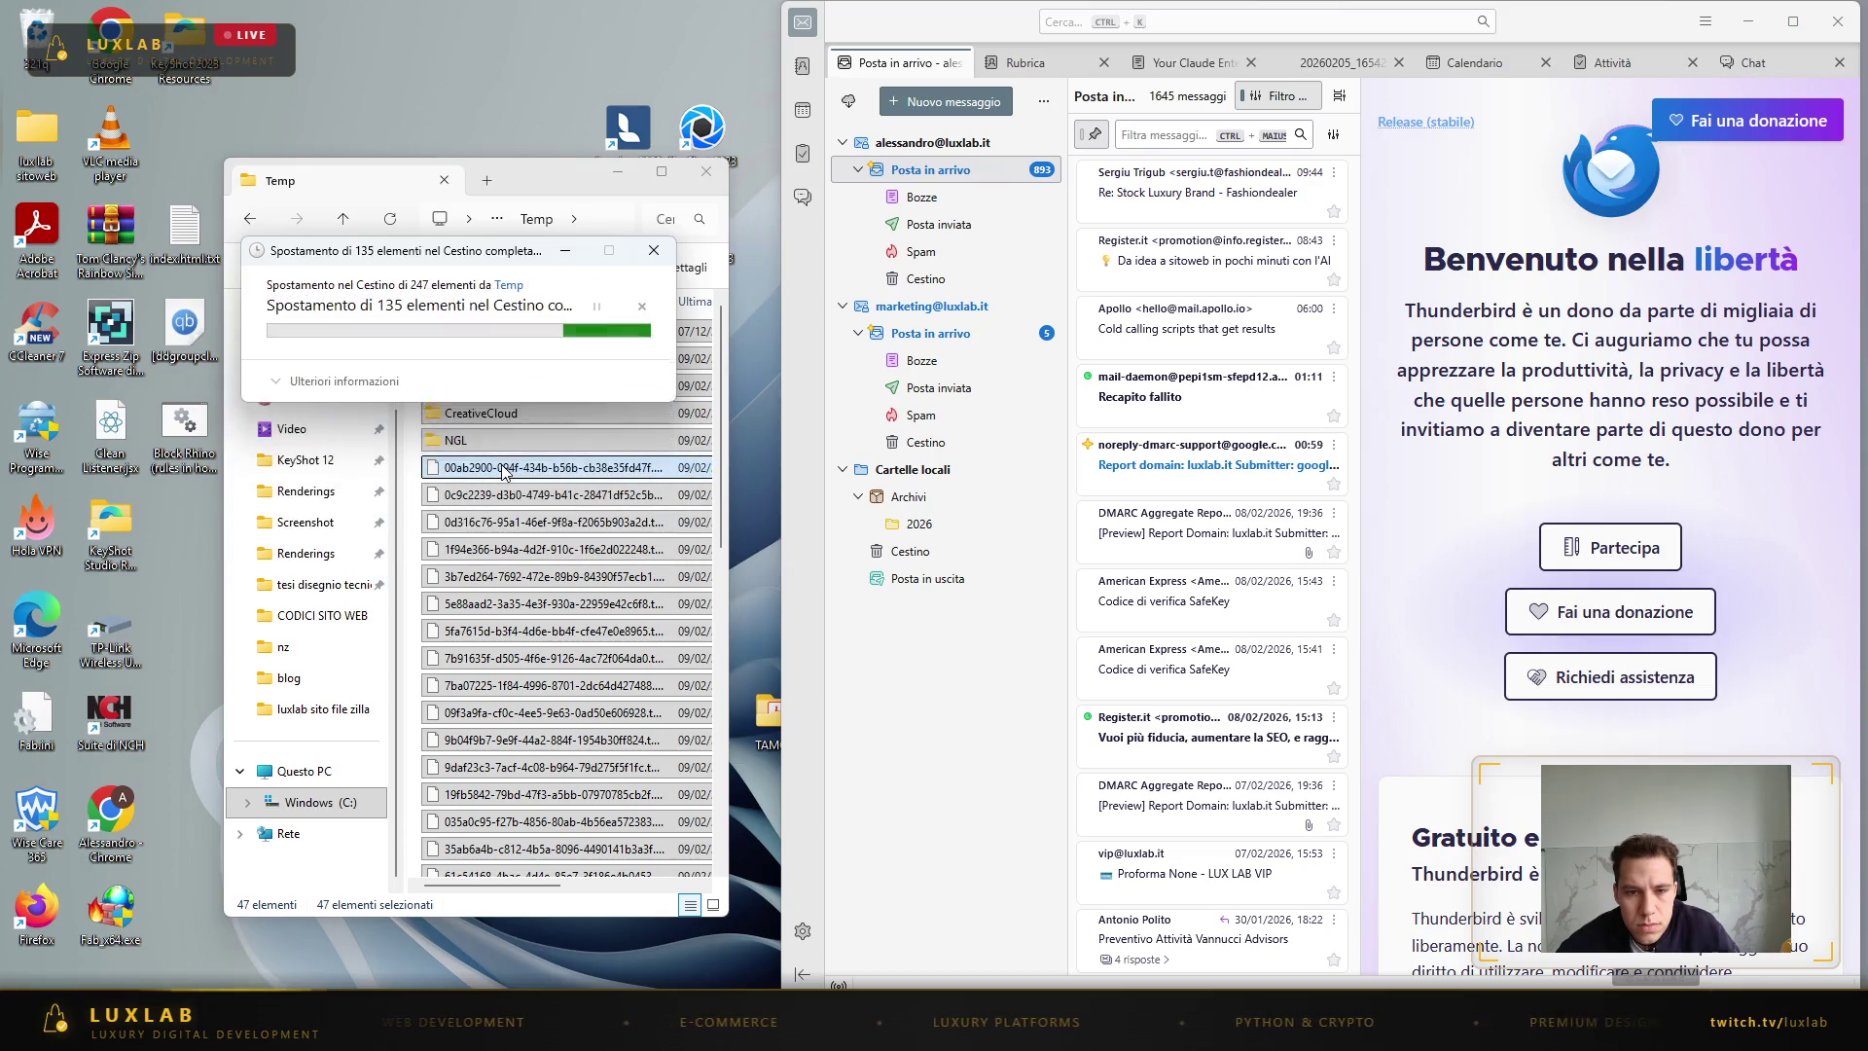
{"action": "left_click", "coordinate": [506, 460]}
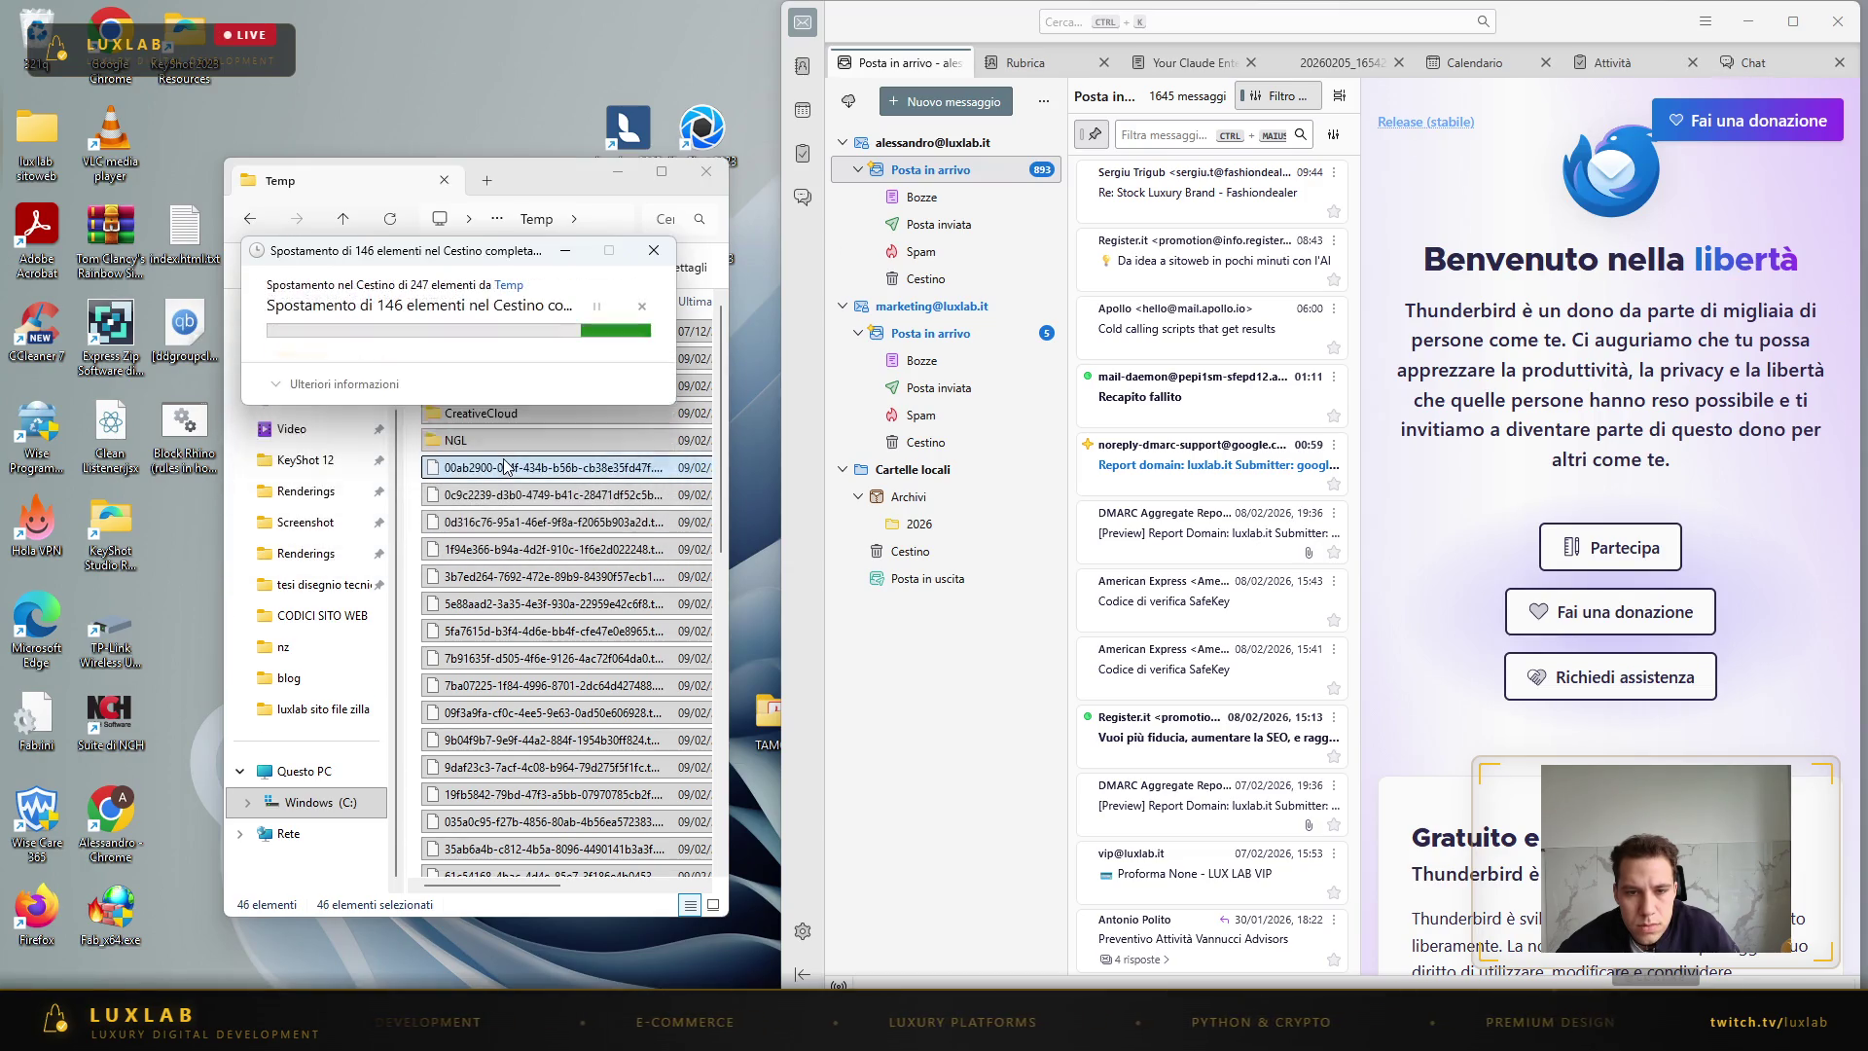
{"action": "left_click", "coordinate": [505, 458]}
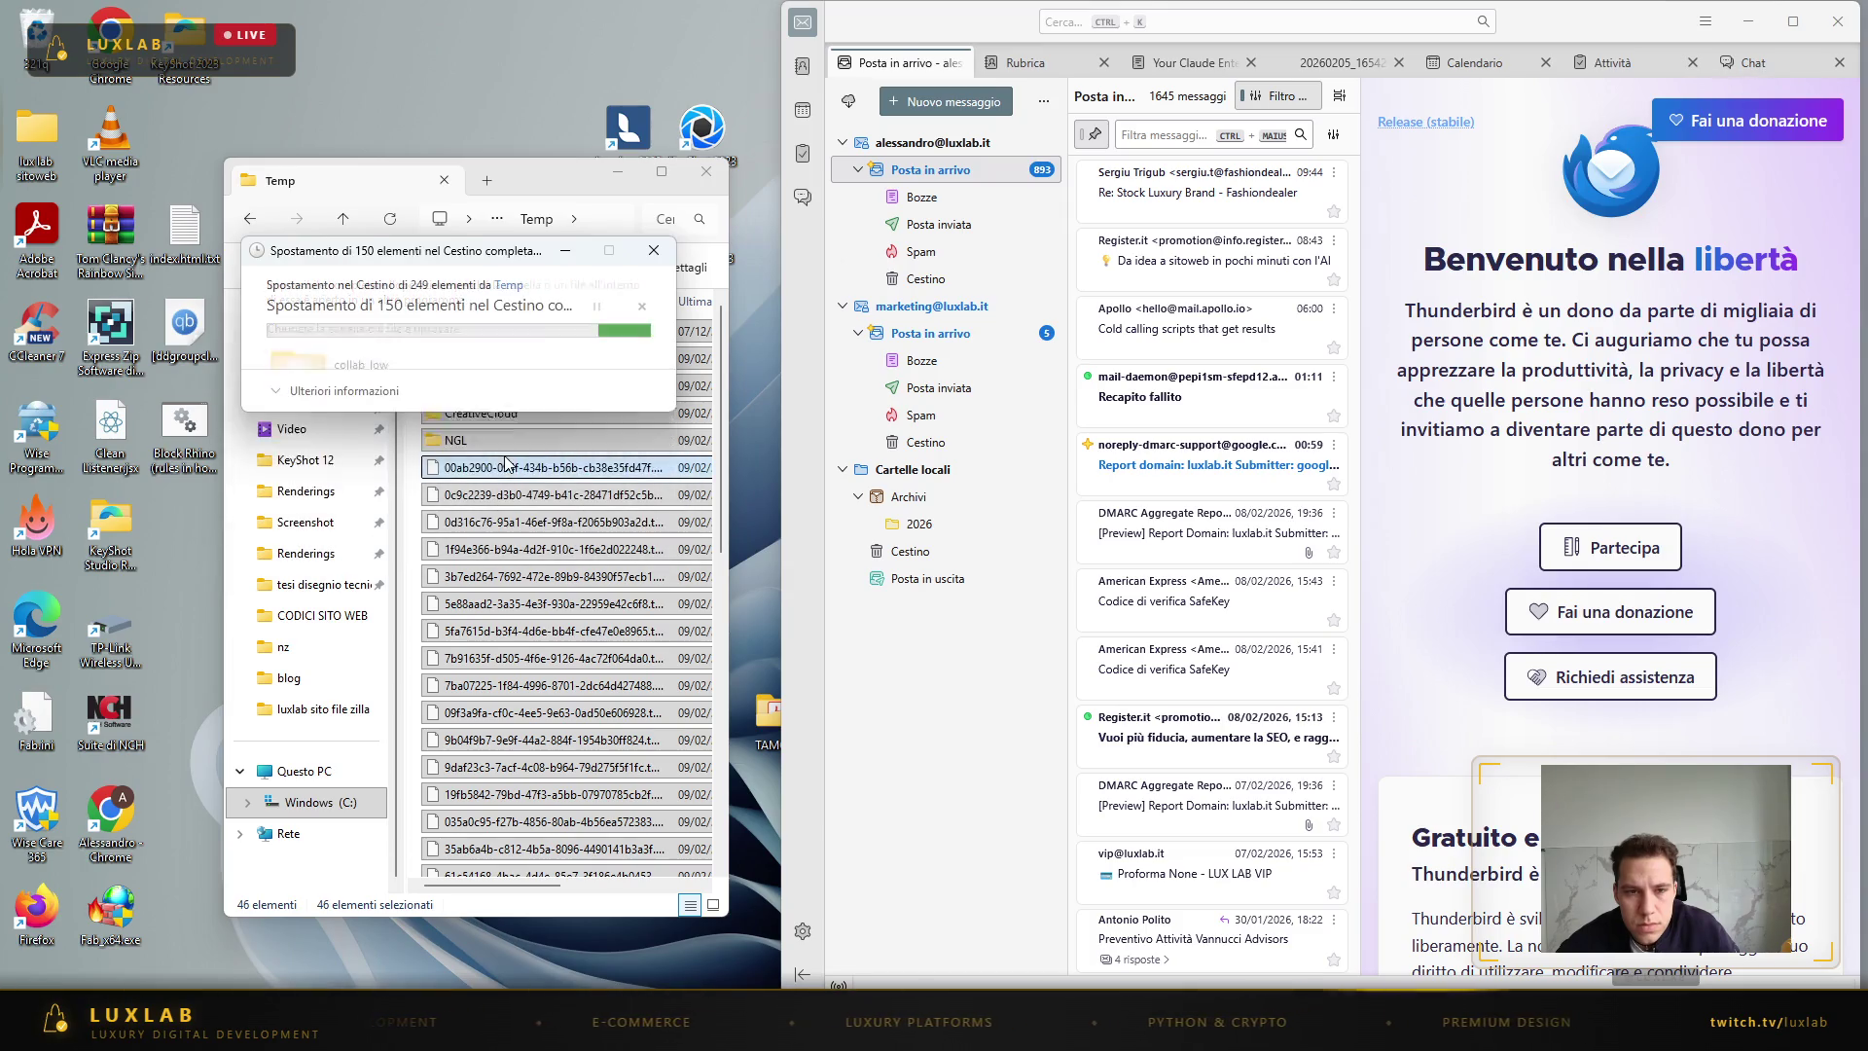
{"action": "left_click", "coordinate": [505, 460]}
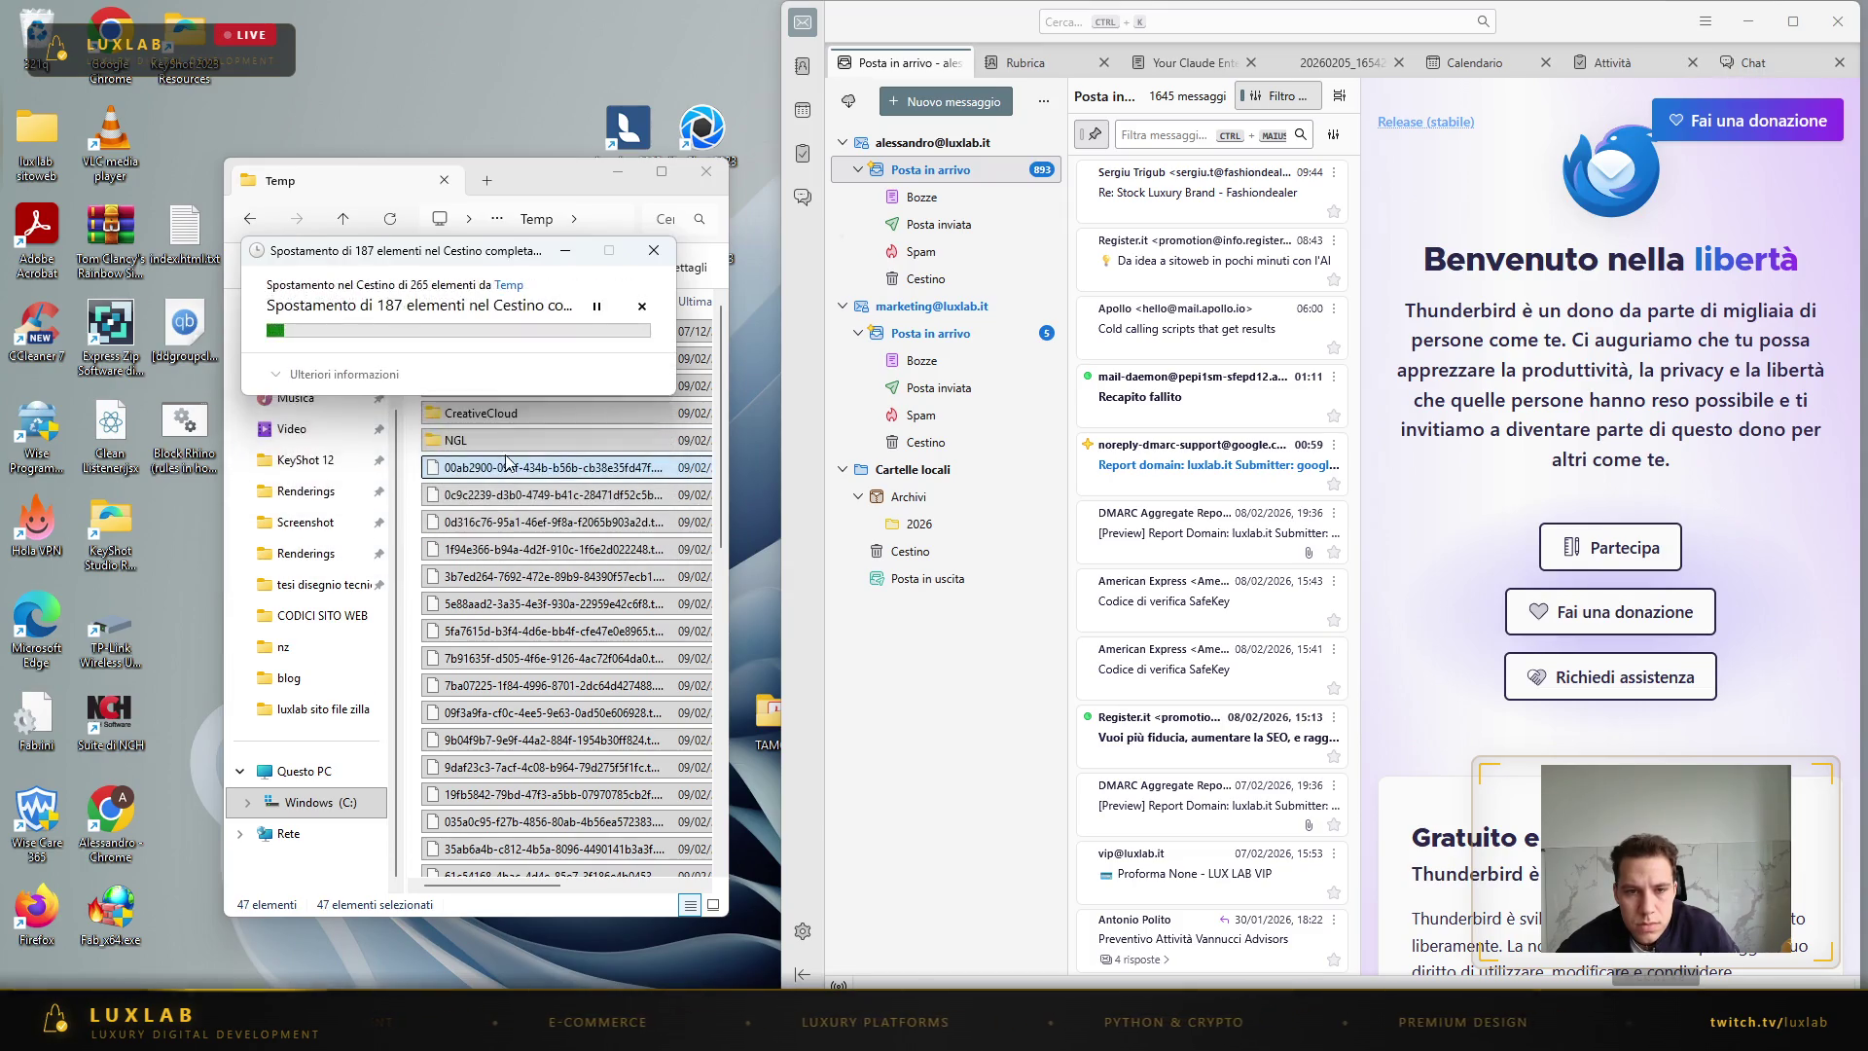
{"action": "left_click", "coordinate": [506, 466]}
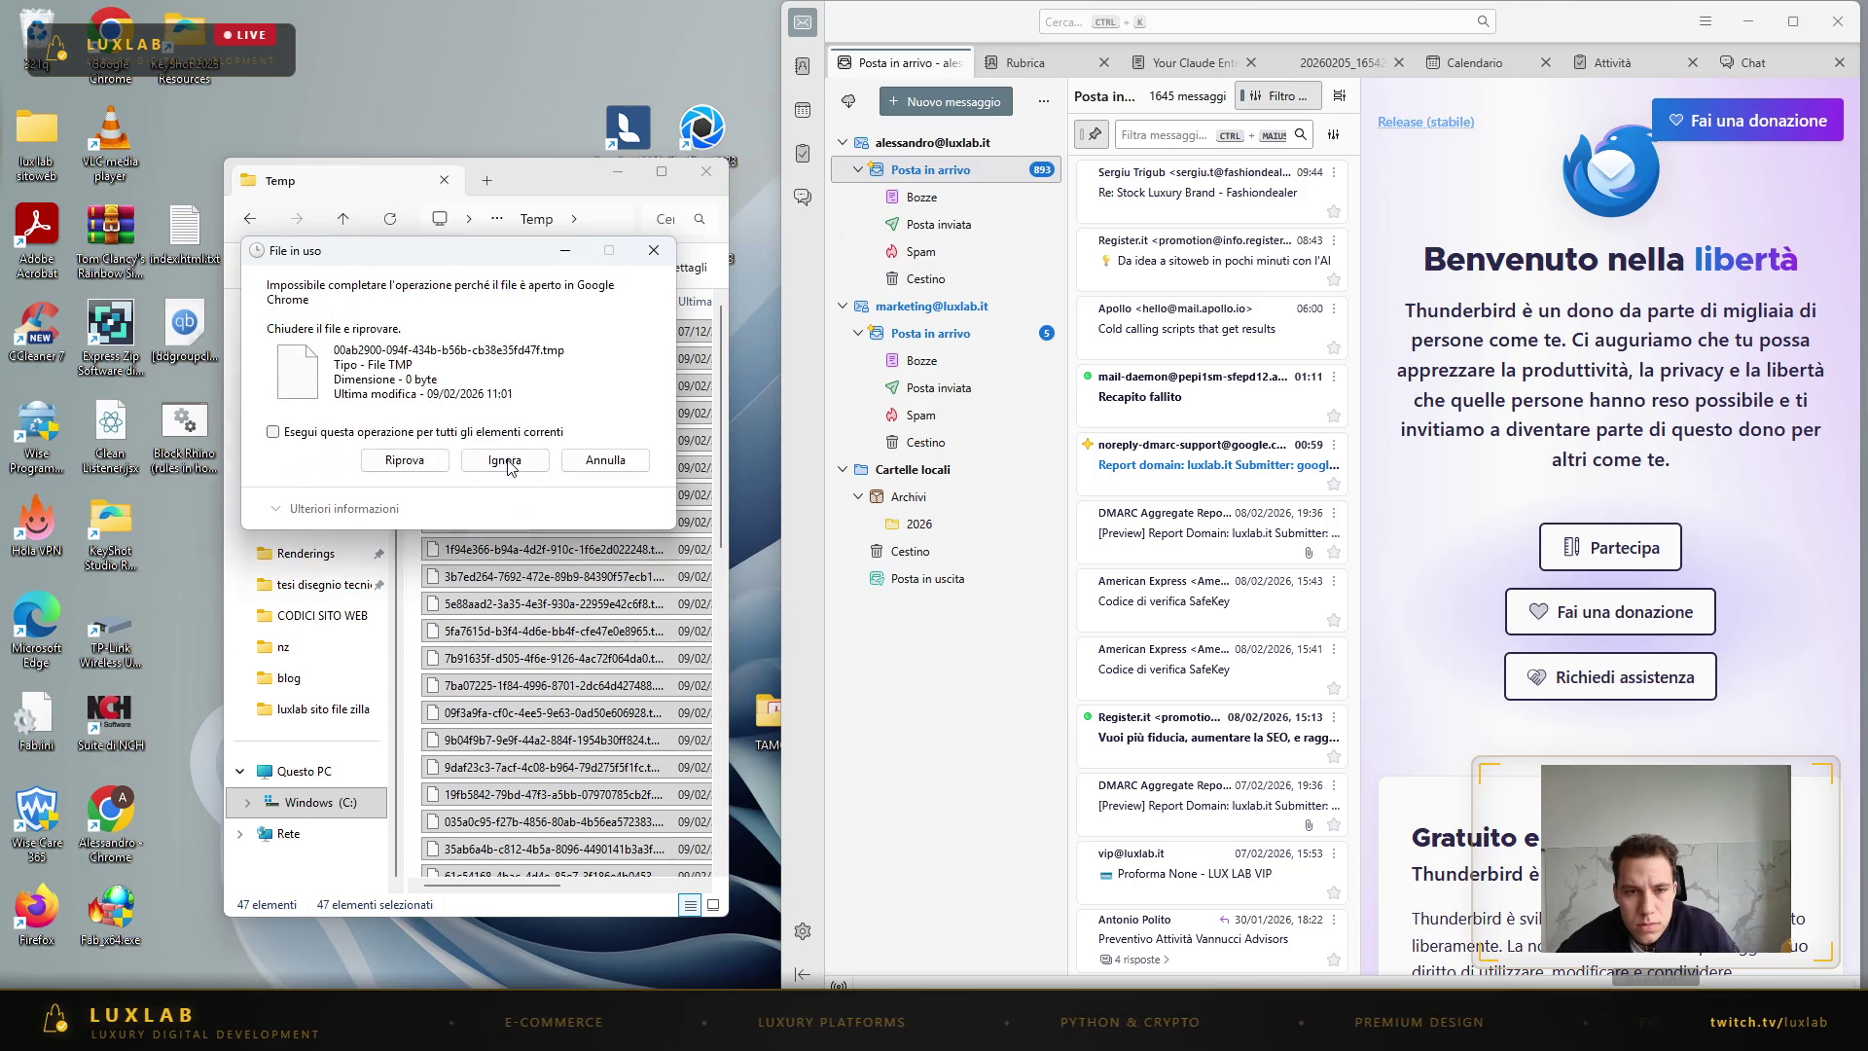
{"action": "left_click", "coordinate": [505, 459]}
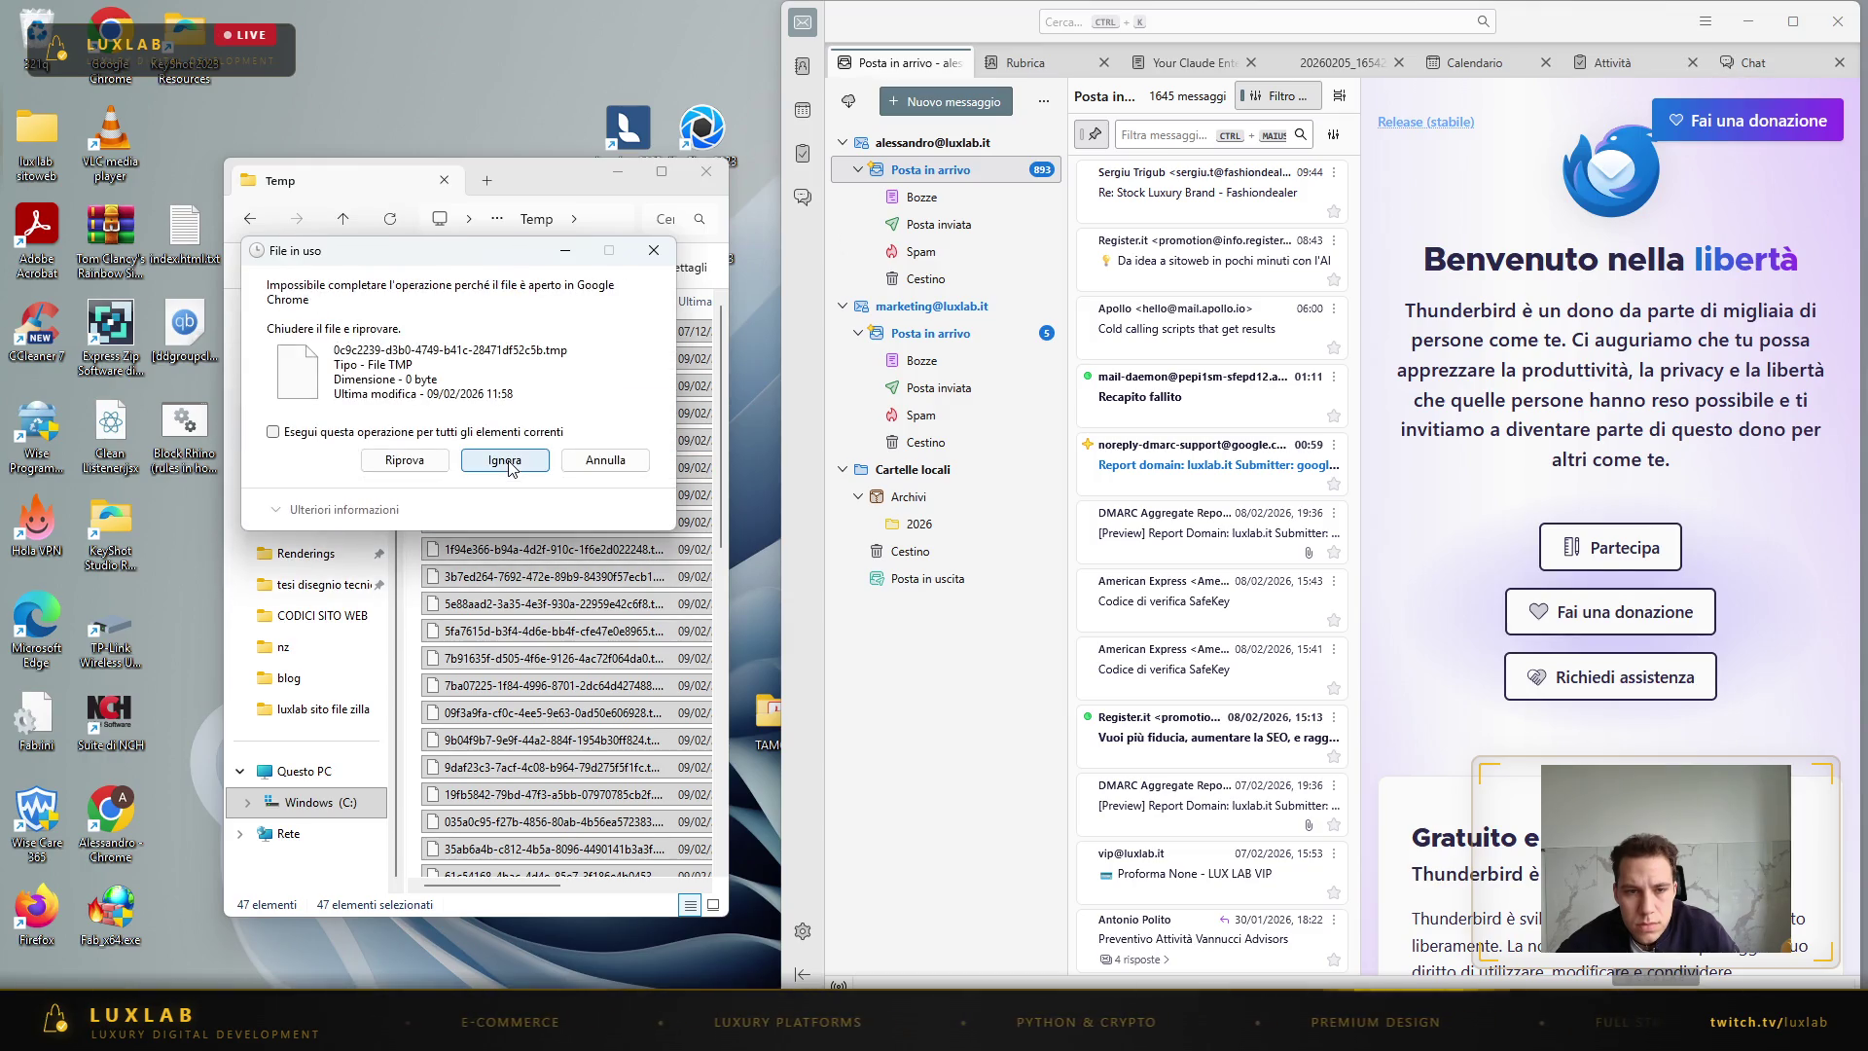
Step: Apply to all: retry the remaining locked files and skip the missing items to finish
{"action": "left_click", "coordinate": [273, 432]}
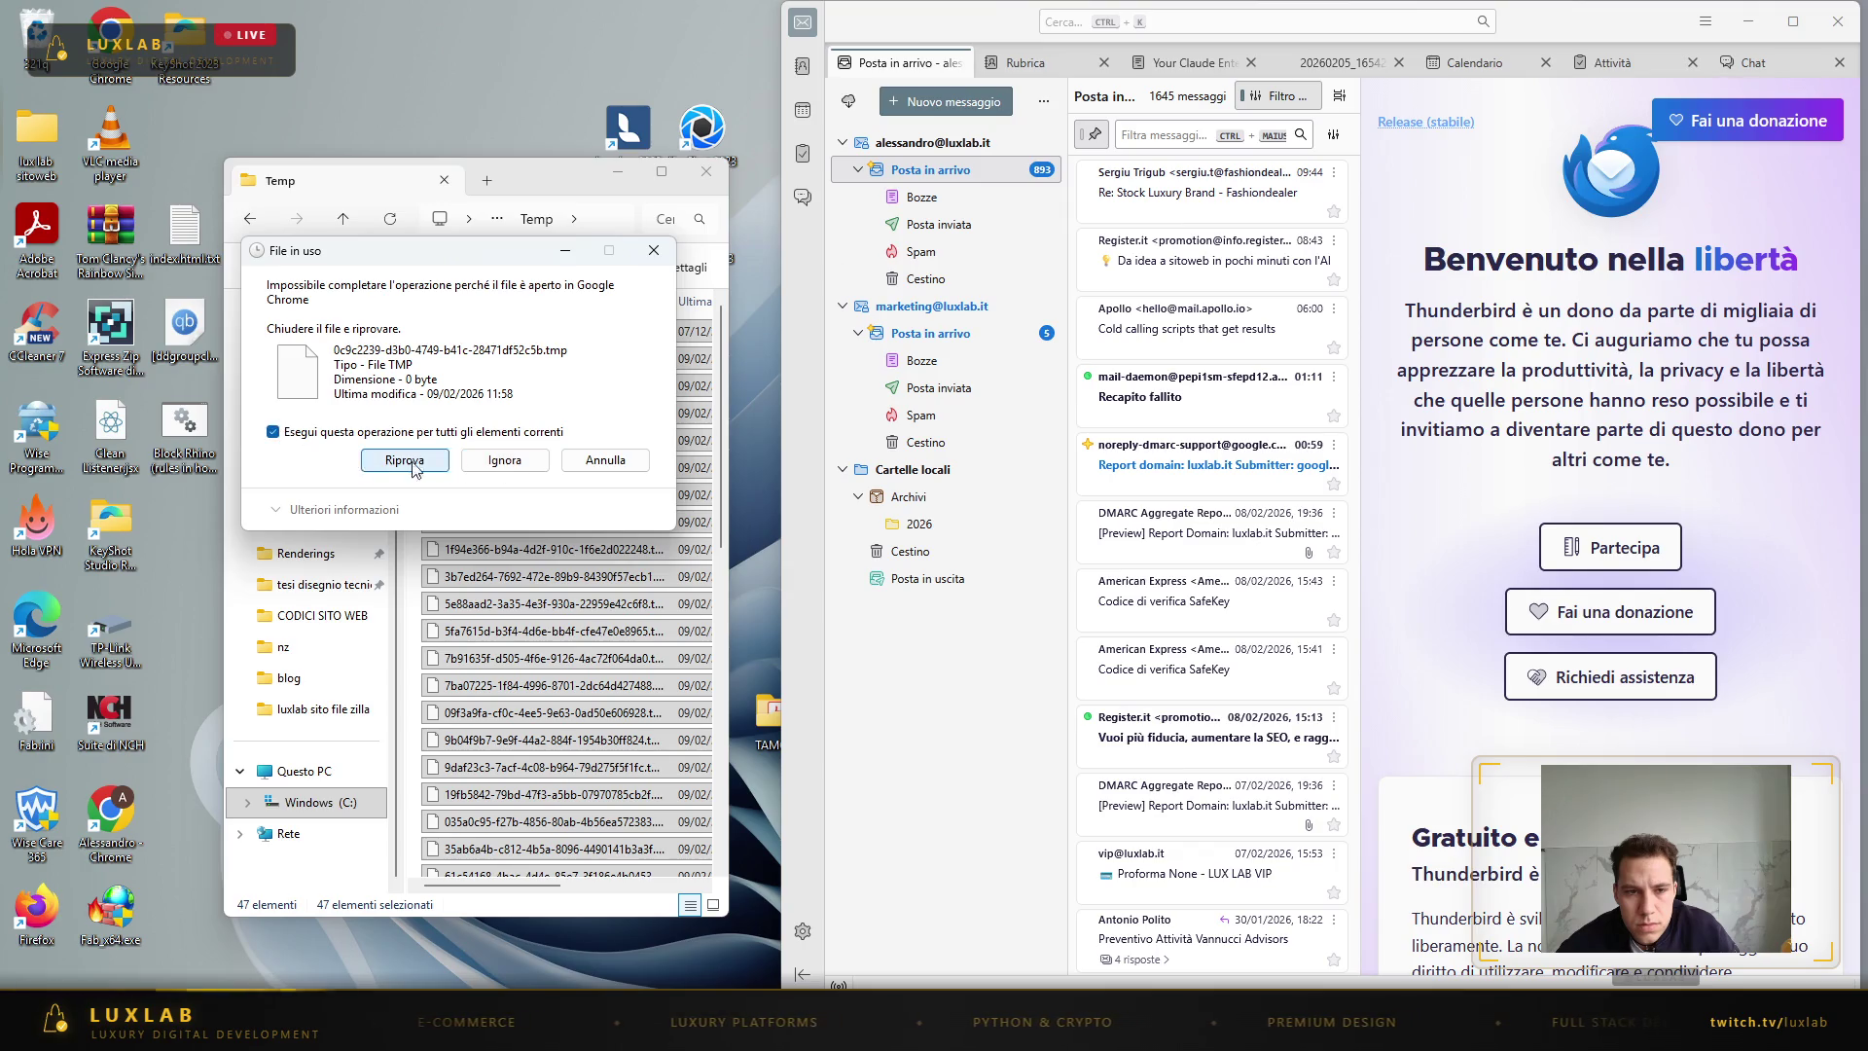
{"action": "left_click", "coordinate": [503, 461]}
{"action": "left_click", "coordinate": [273, 432]}
{"action": "left_click", "coordinate": [487, 465]}
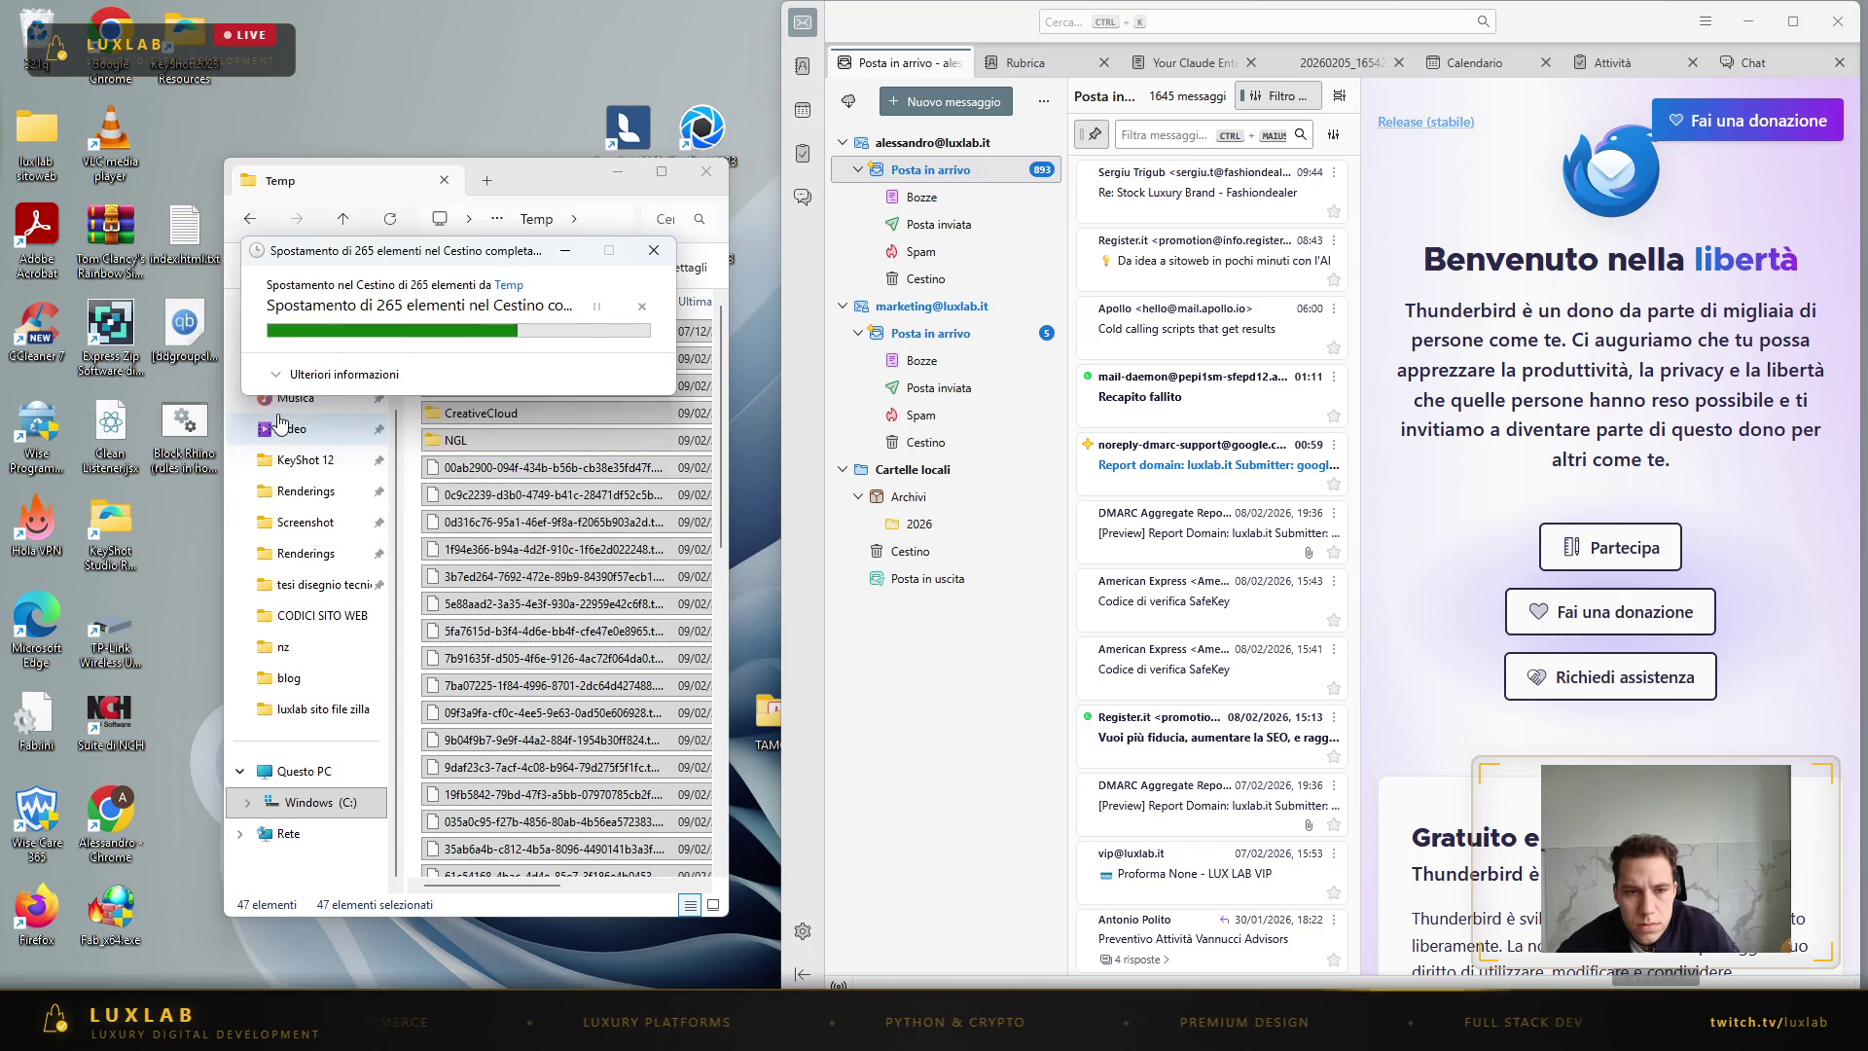
{"action": "scroll", "coordinate": [489, 500], "scroll_direction": "down", "scroll_amount": 9}
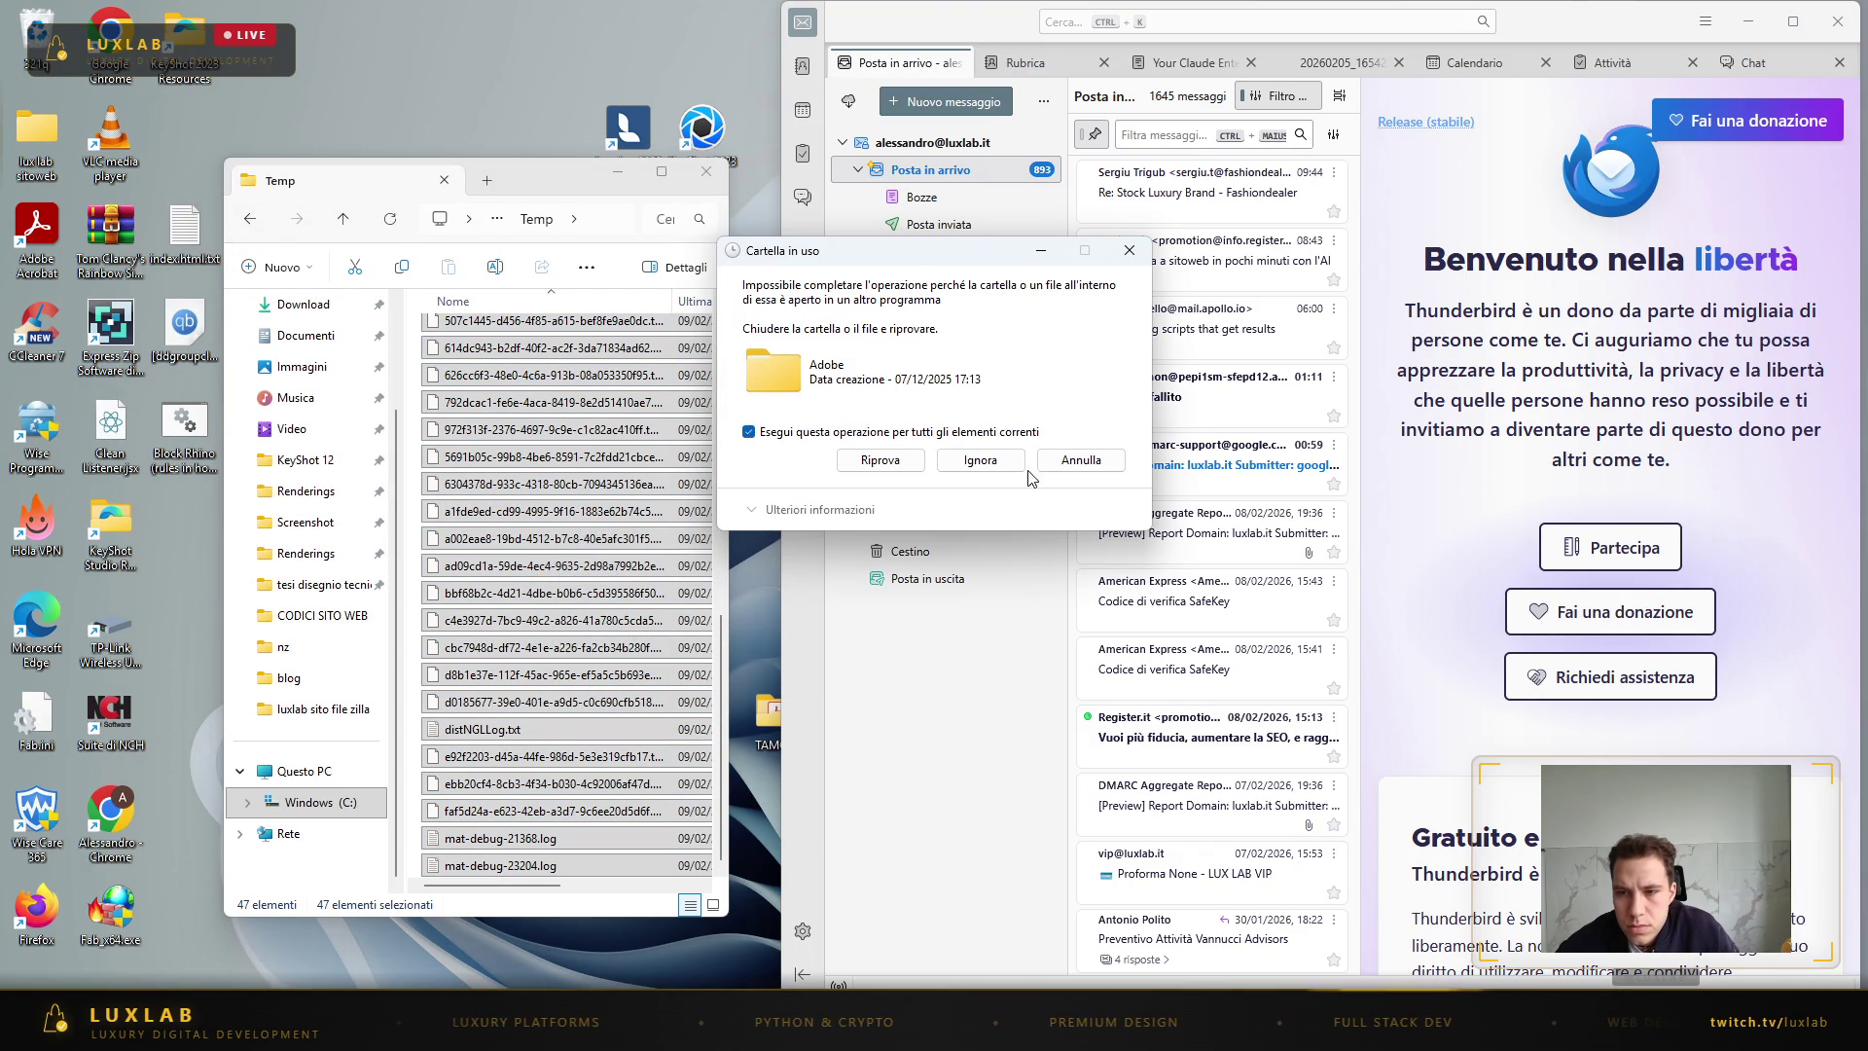
Step: Skip the in-use Adobe folder on successive Cartella in uso warnings, retrying once at the end
{"action": "left_click", "coordinate": [880, 459]}
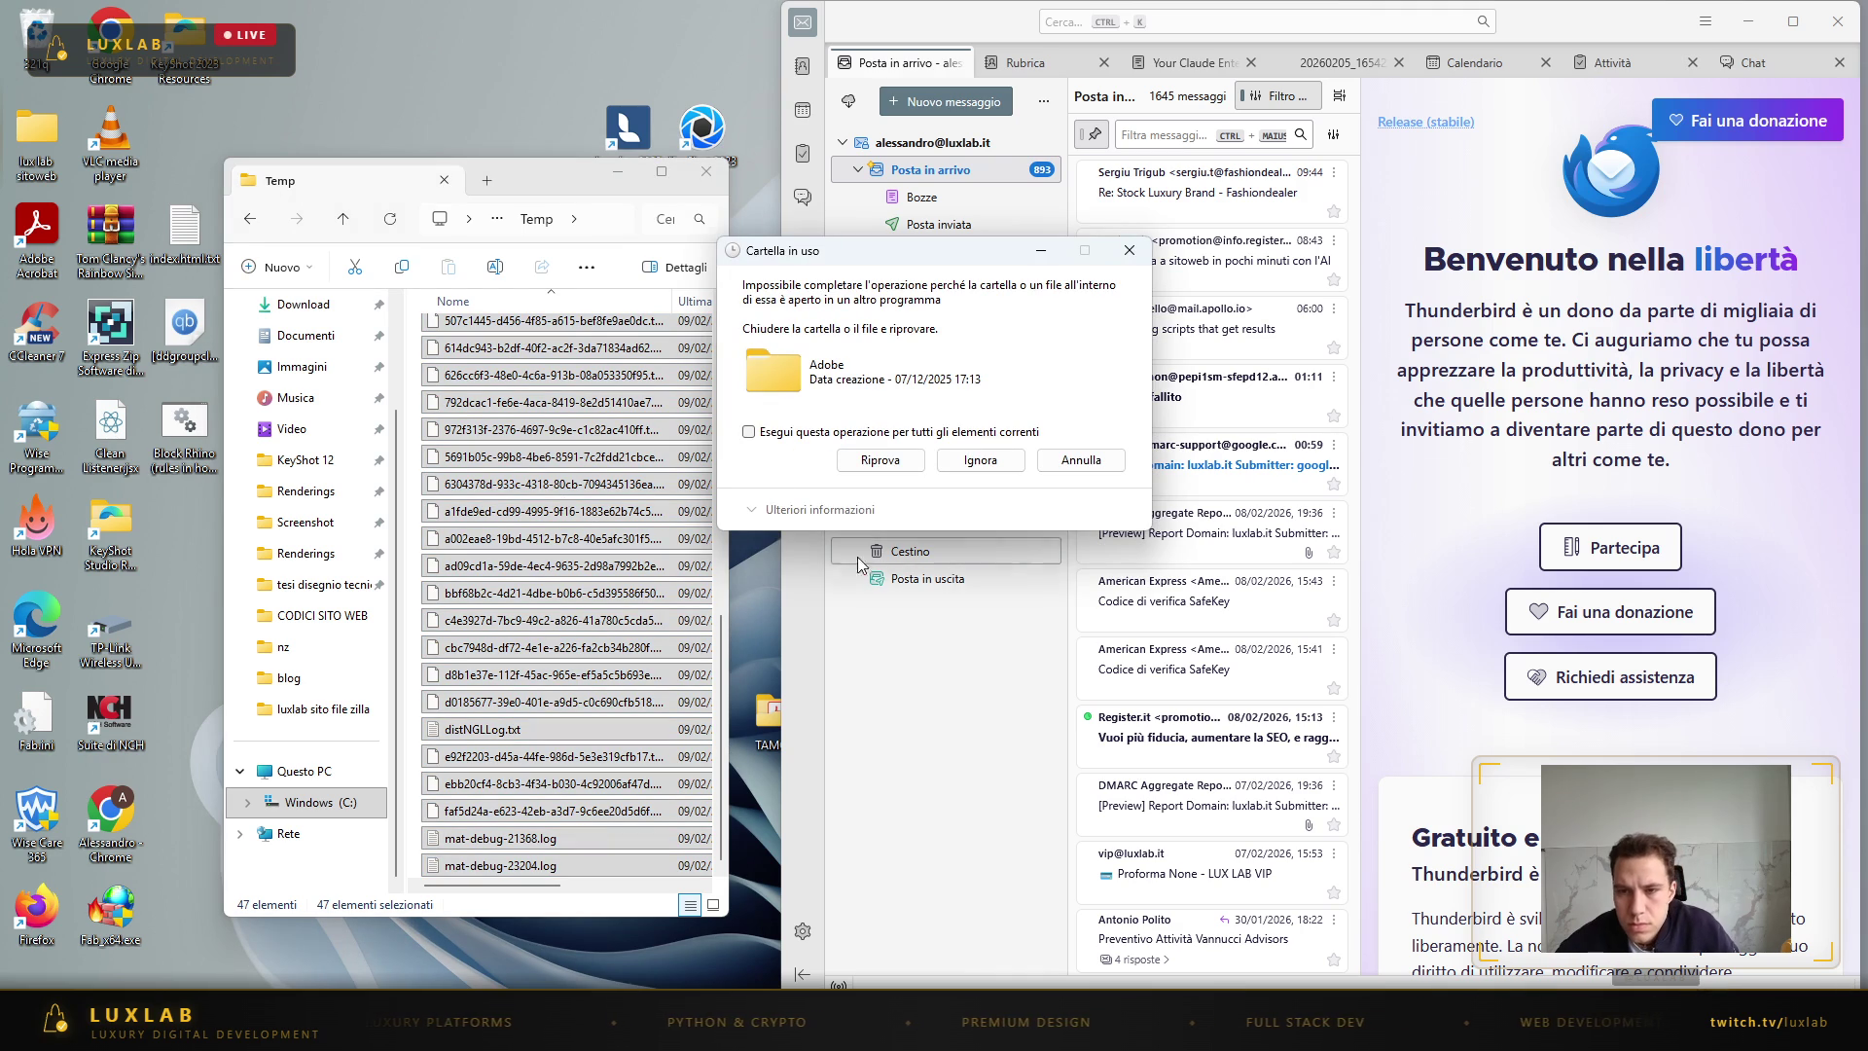
{"action": "left_click", "coordinate": [980, 460]}
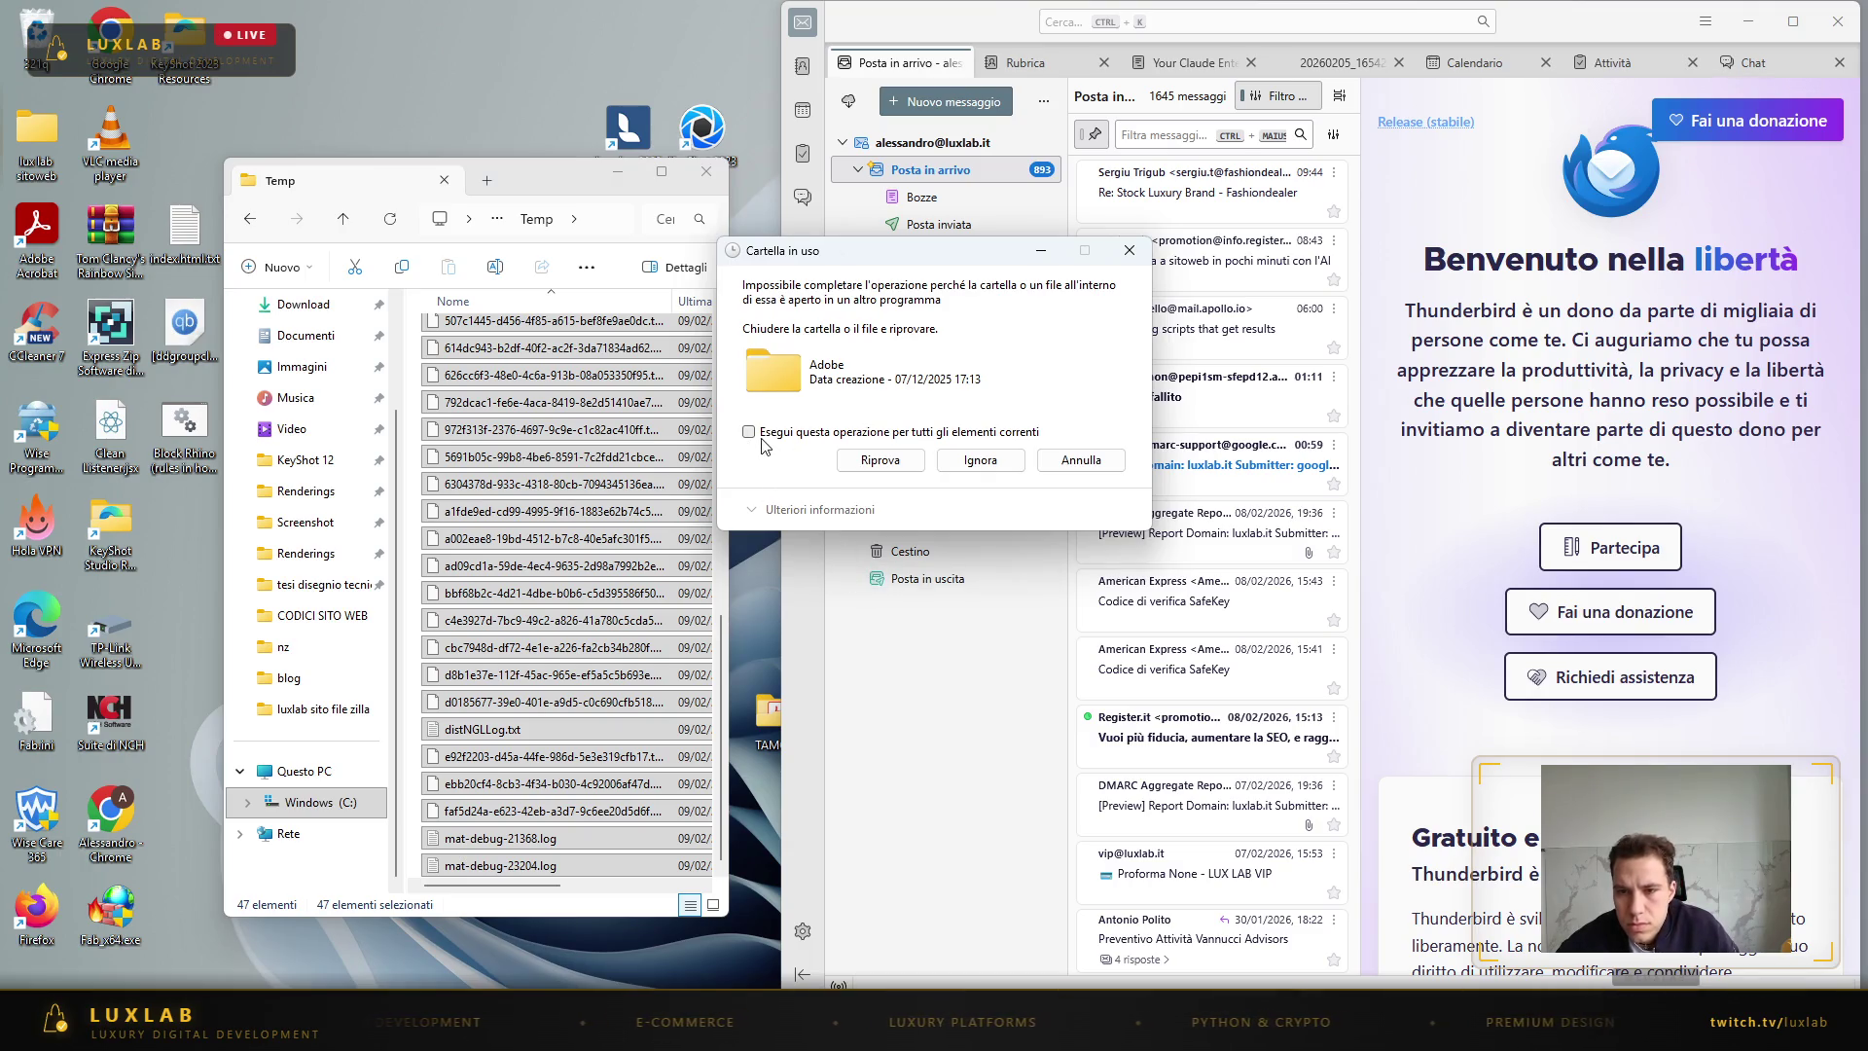
{"action": "left_click", "coordinate": [981, 463]}
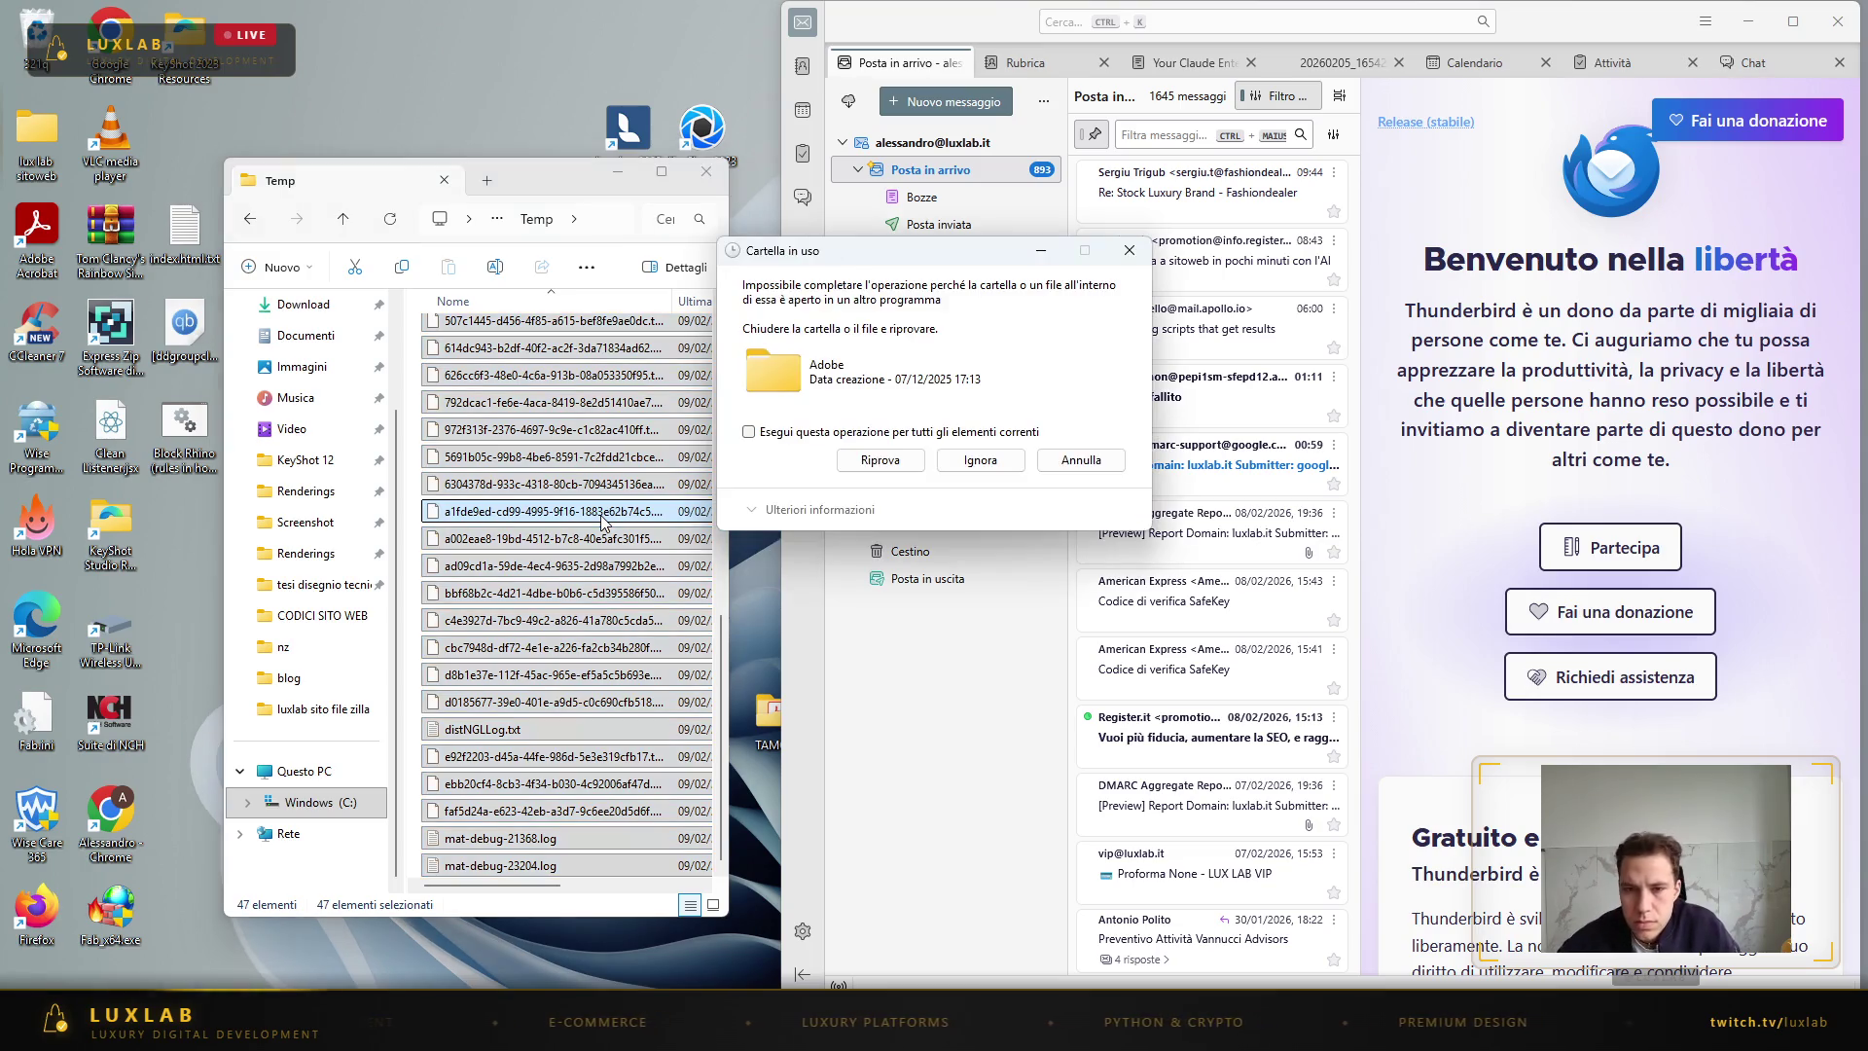
{"action": "left_click", "coordinate": [880, 463]}
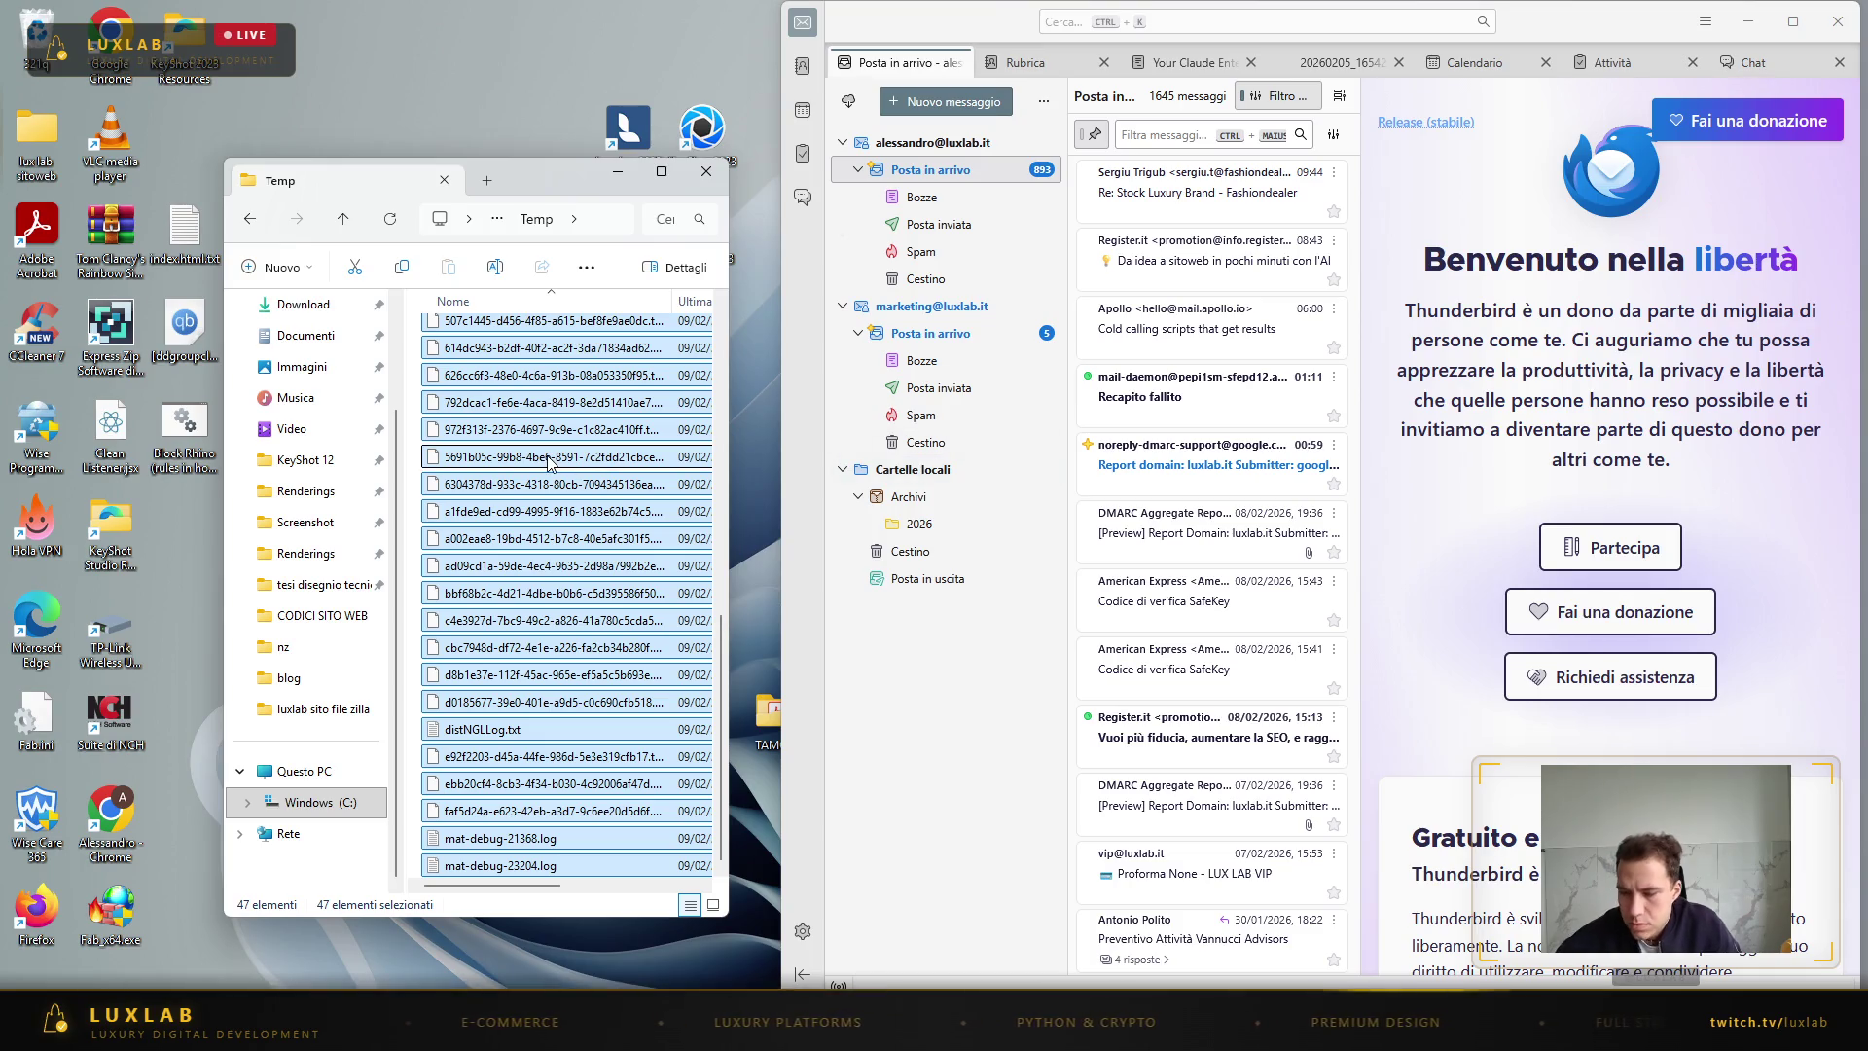
Step: Skip the in-use Adobe, AdobeVulcan and collab_low folders
{"action": "left_click", "coordinate": [980, 469]}
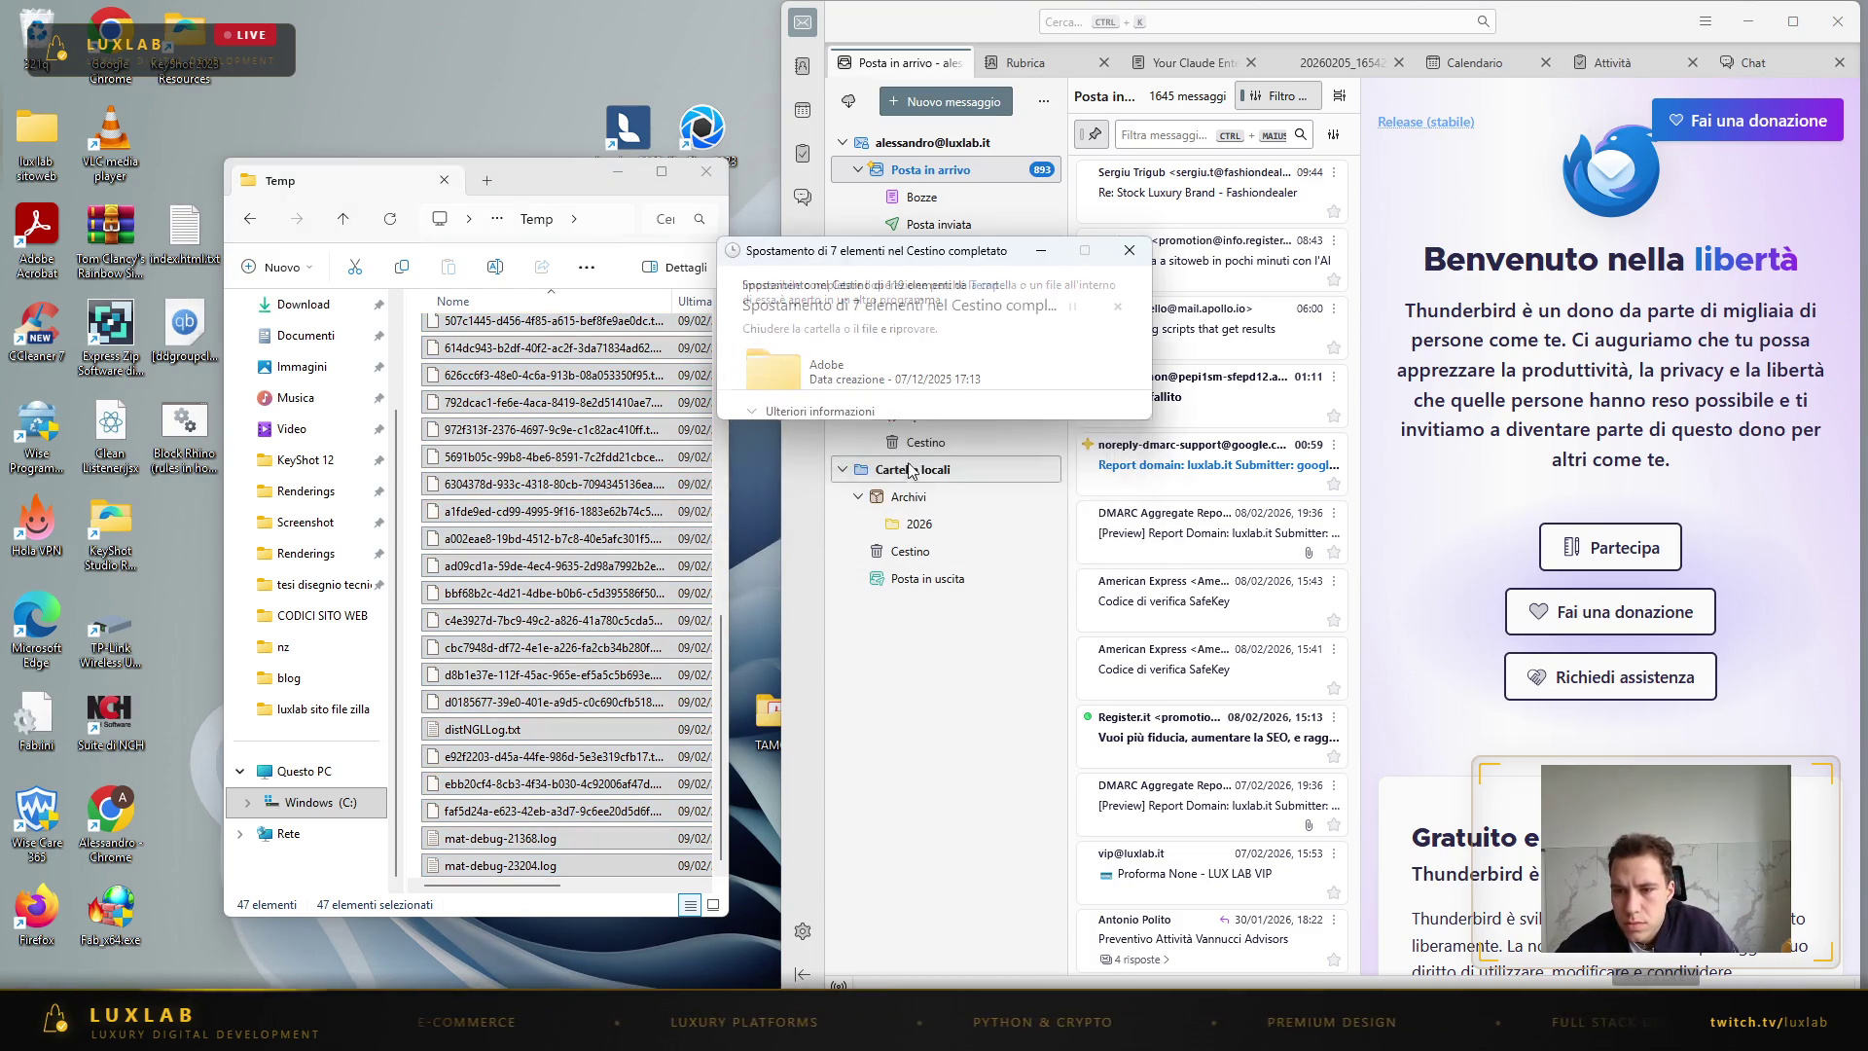
{"action": "left_click", "coordinate": [960, 466]}
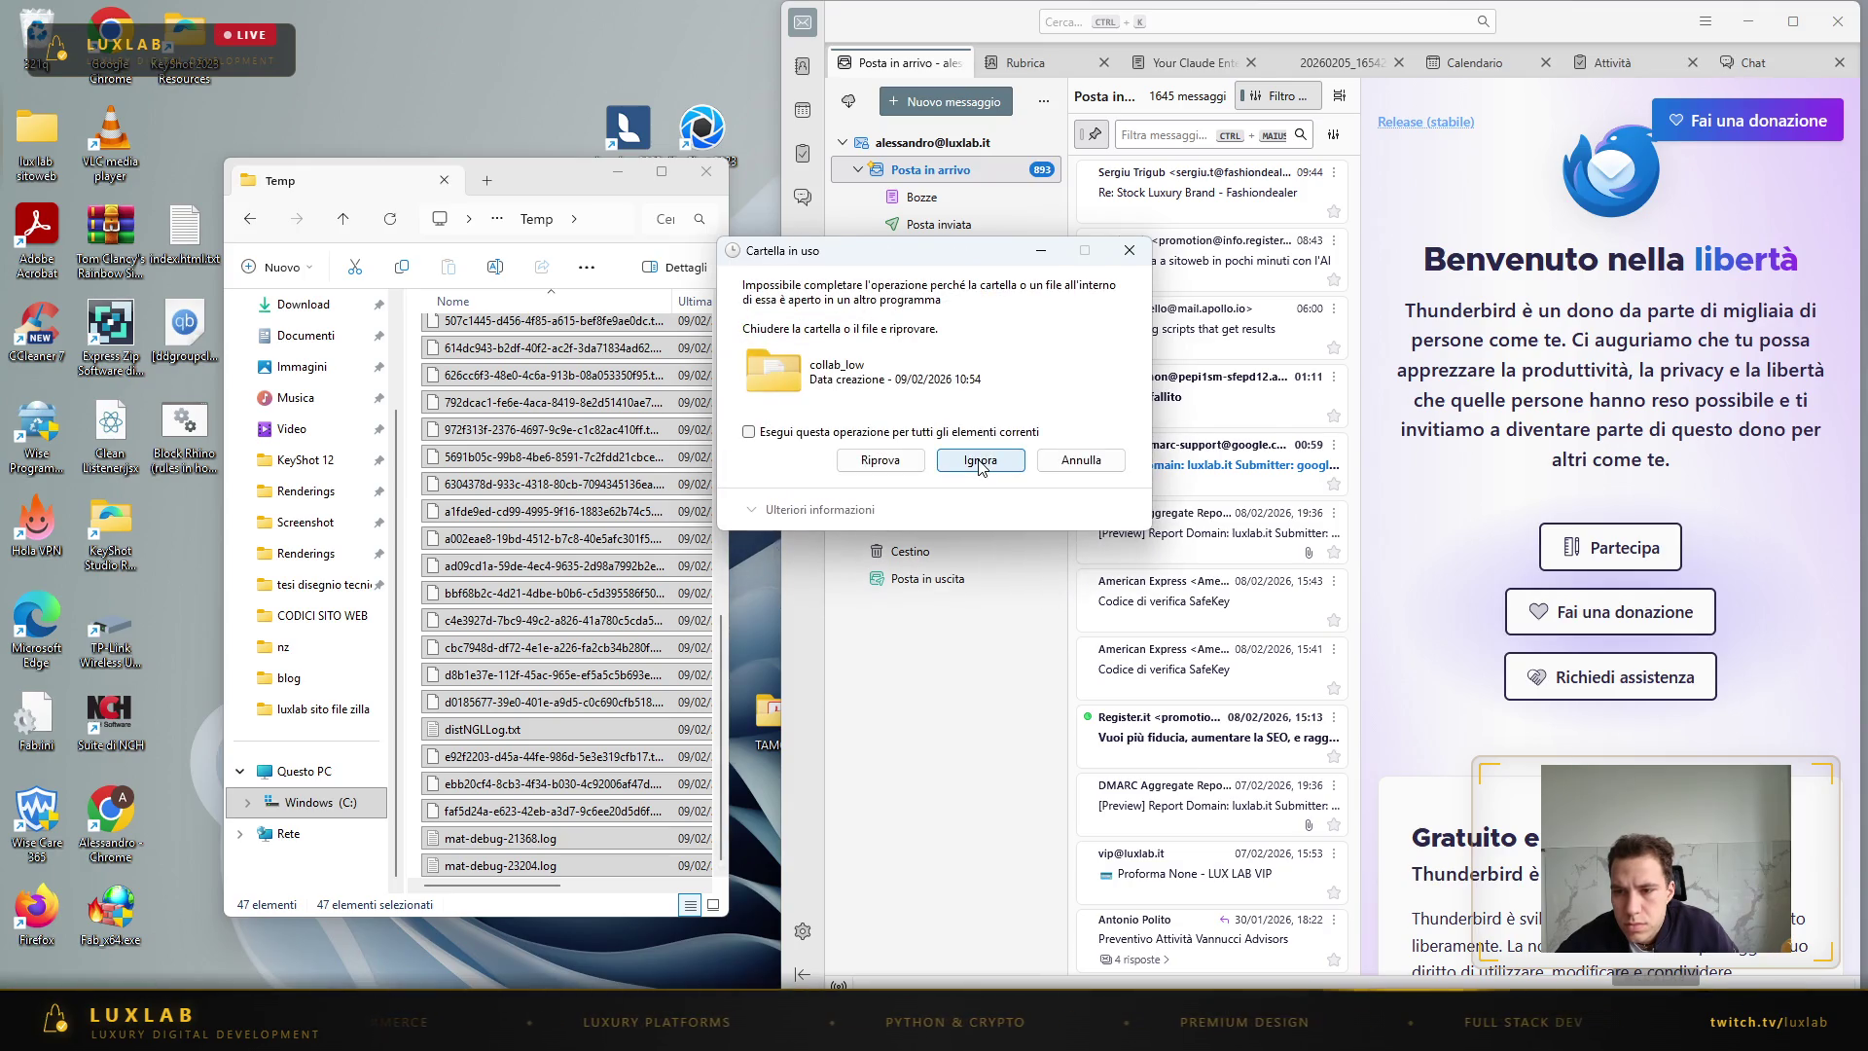
{"action": "left_click", "coordinate": [980, 468]}
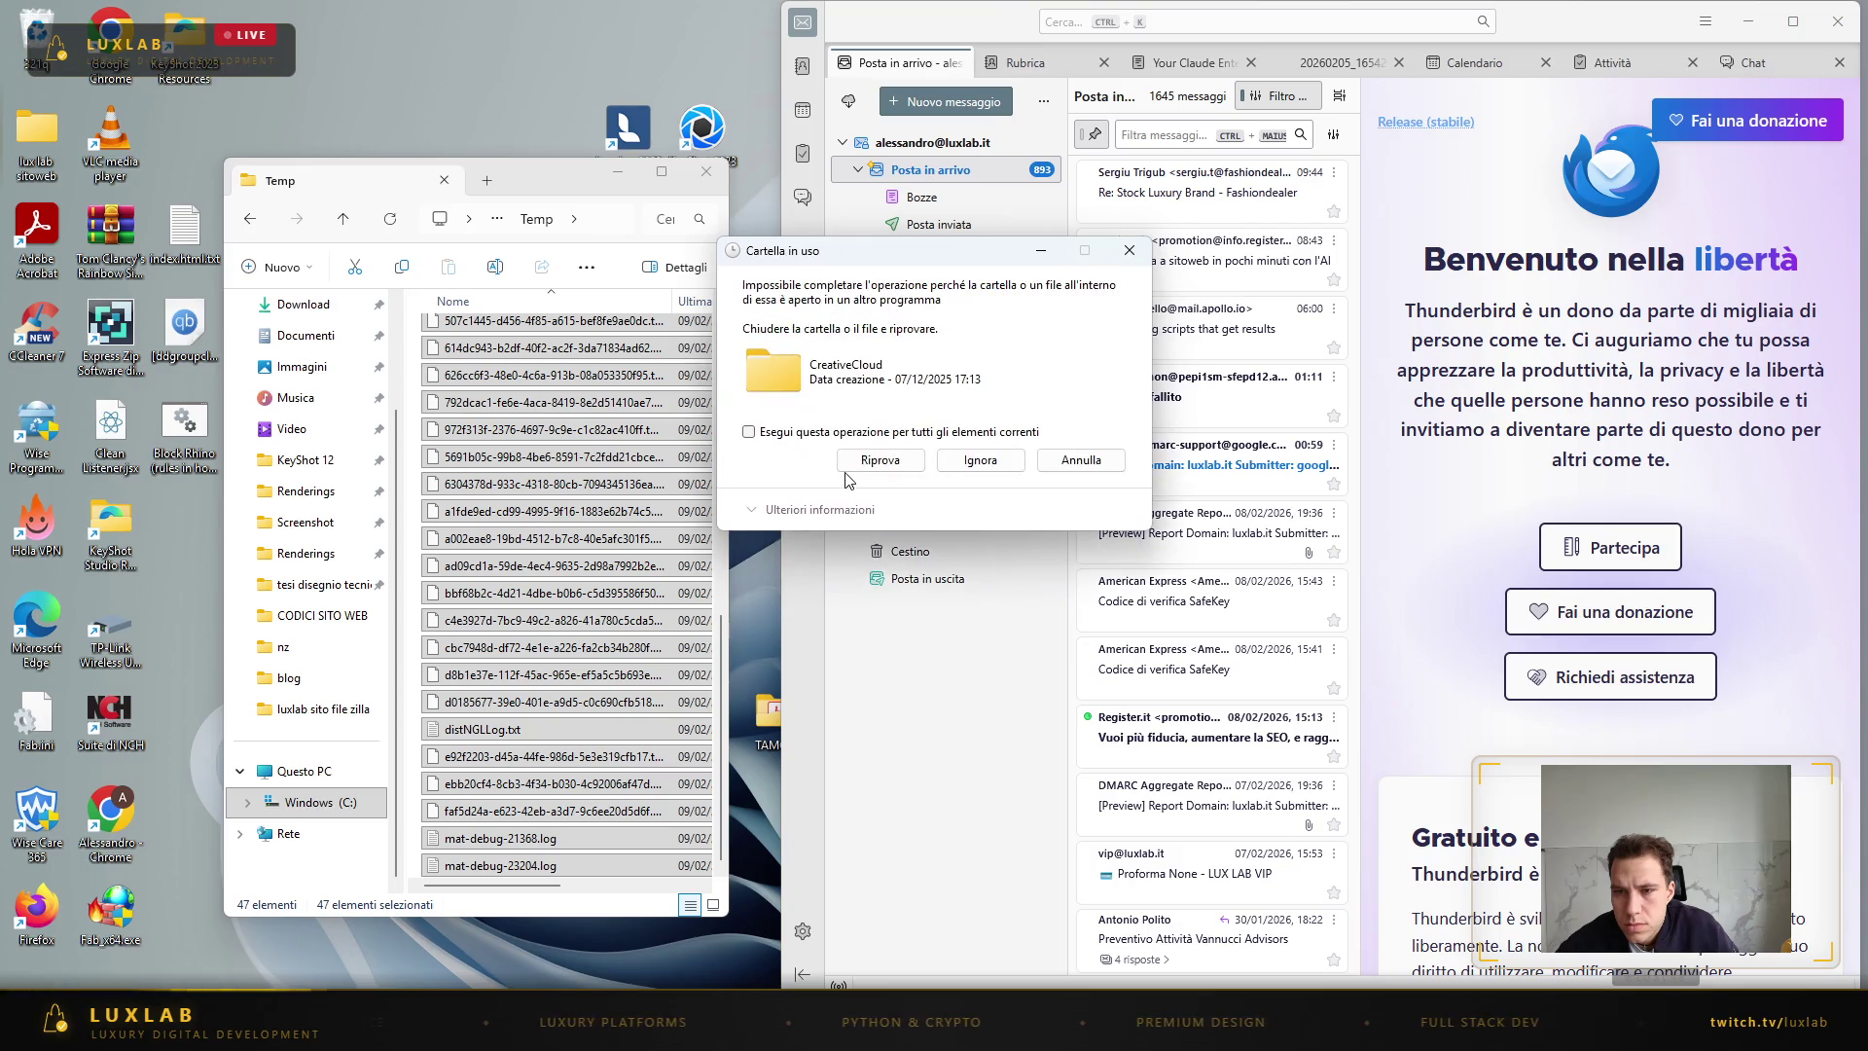
Step: Retry moving the in-use CreativeCloud folder to the Recycle Bin repeatedly
{"action": "left_click", "coordinate": [881, 465]}
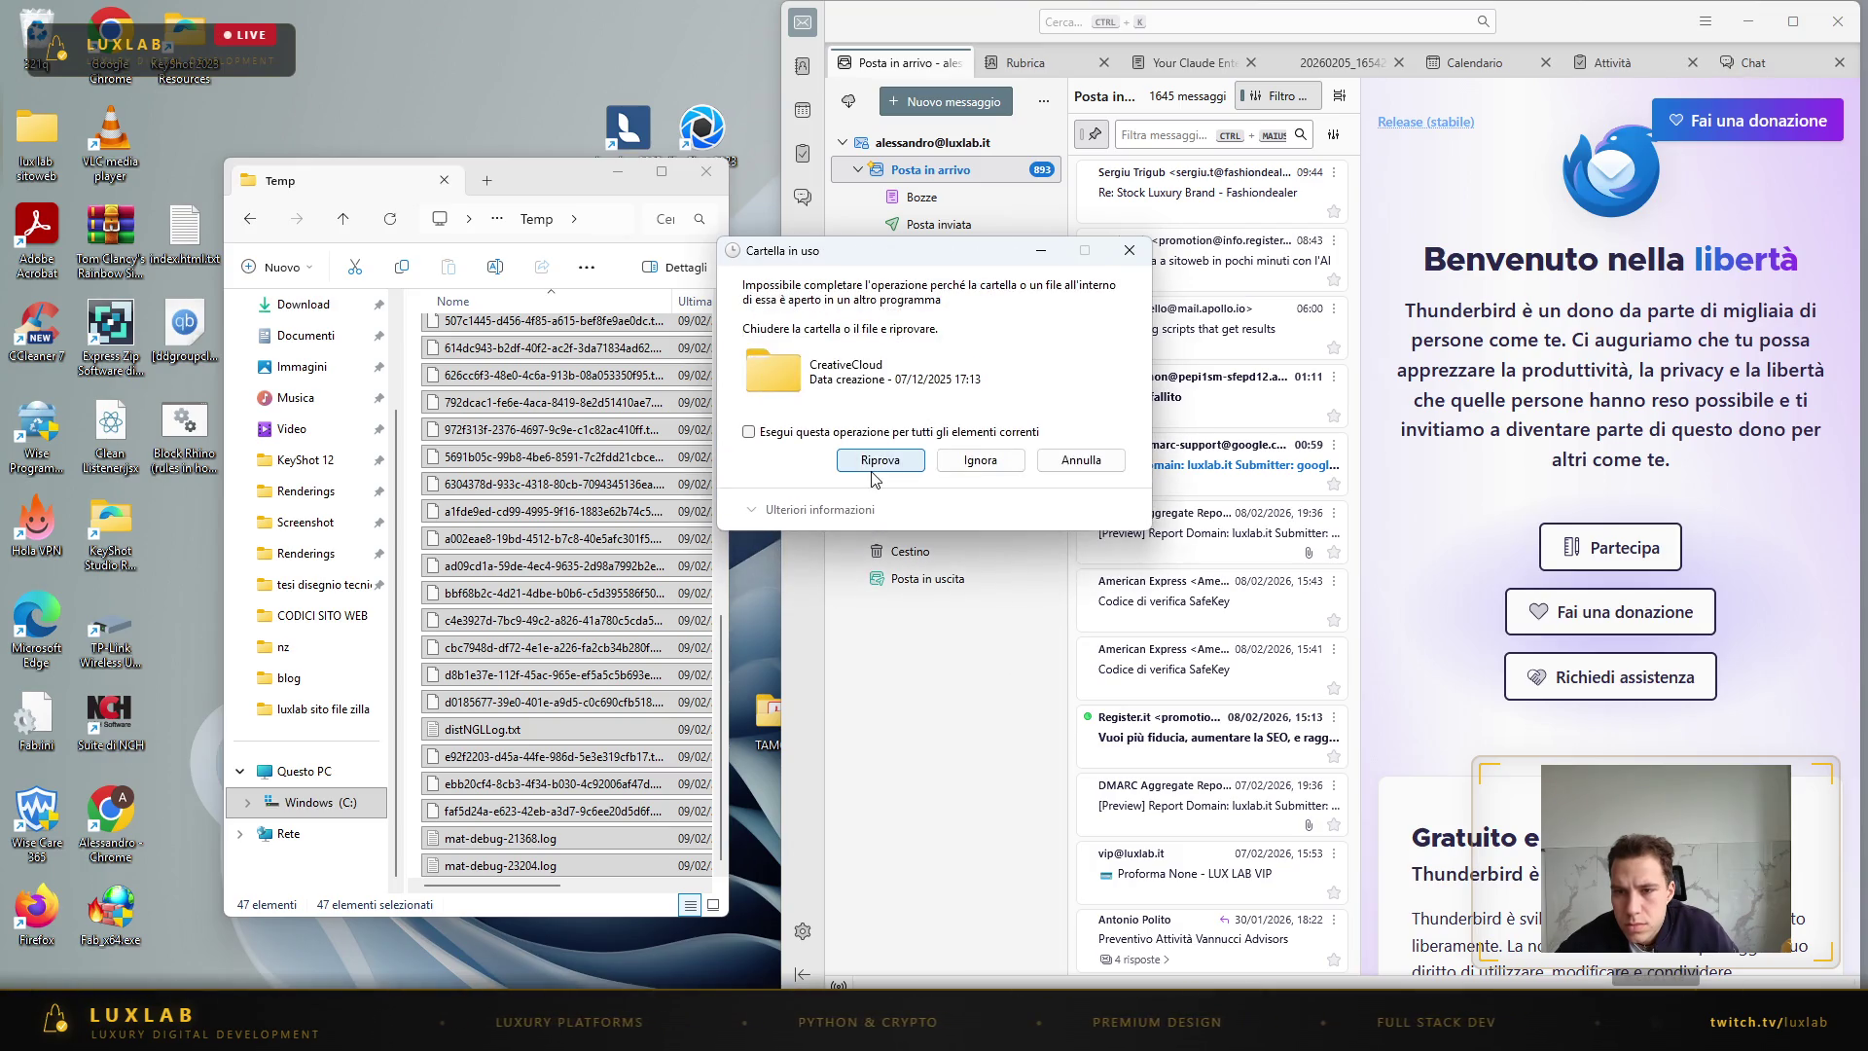
{"action": "left_click", "coordinate": [871, 467]}
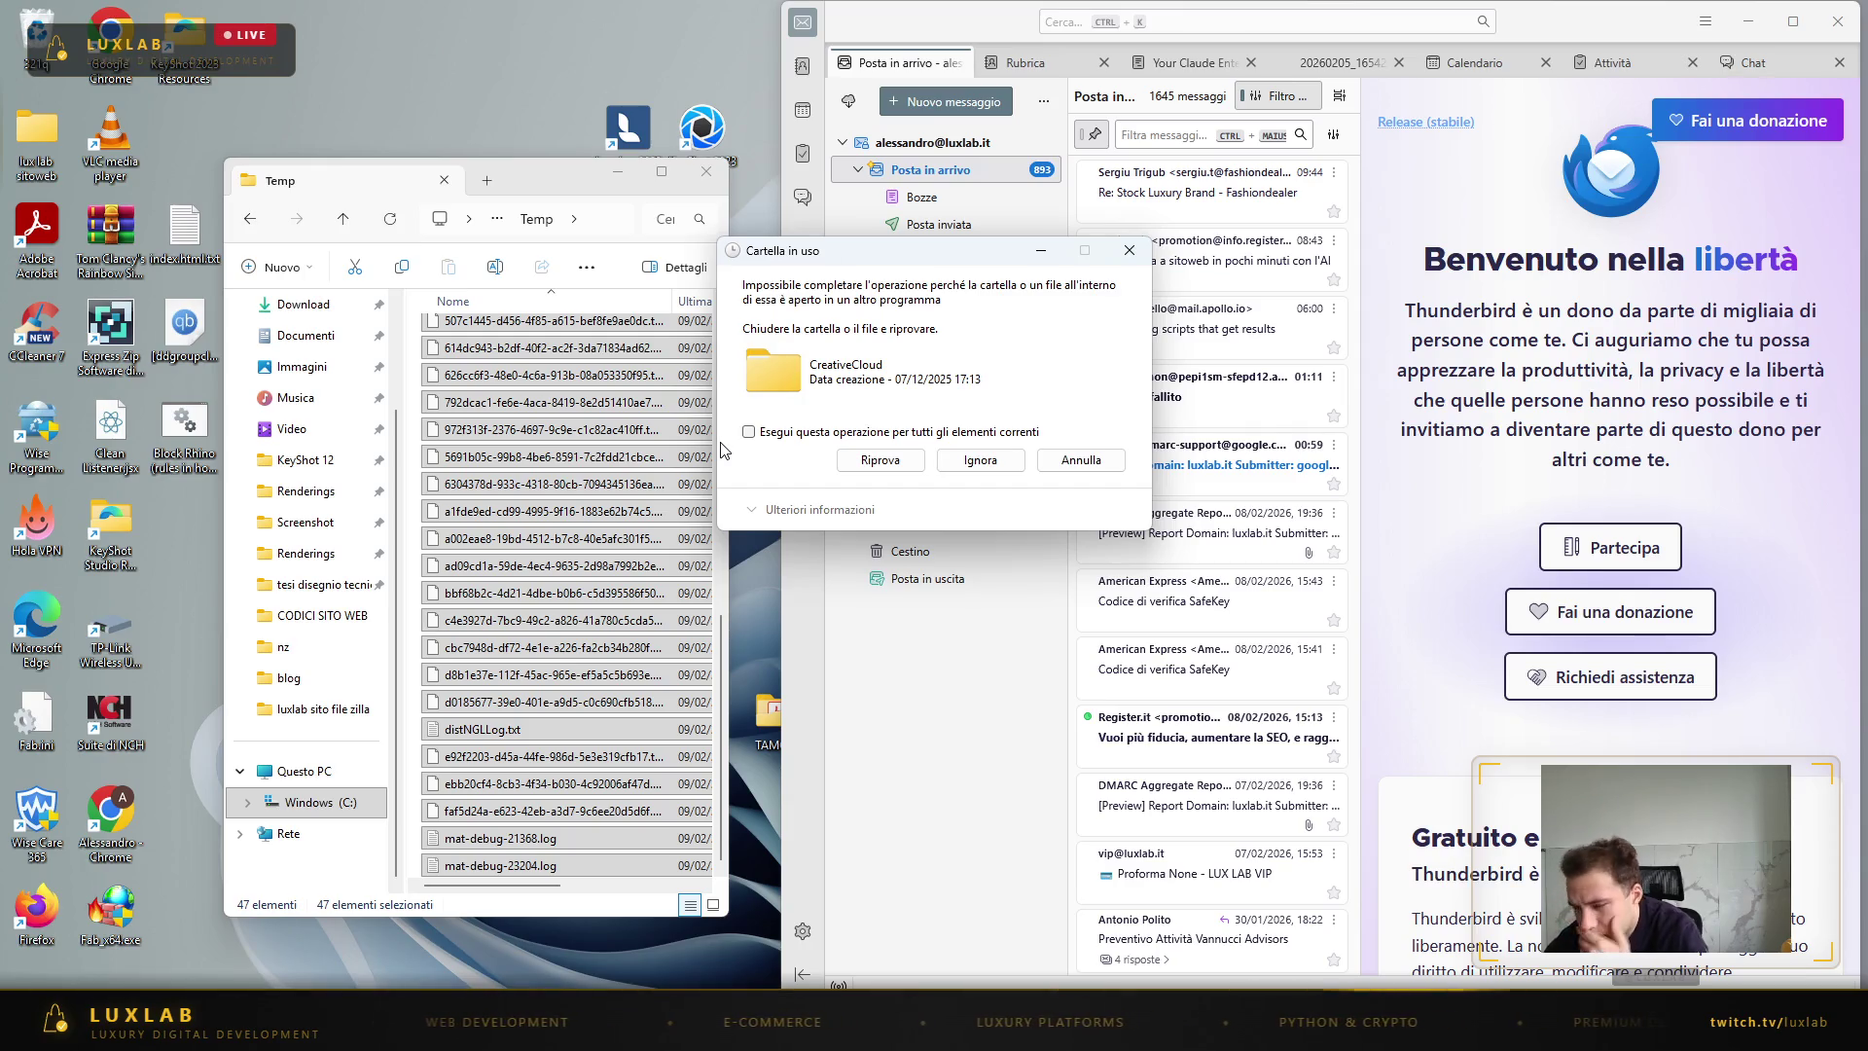
{"action": "left_click", "coordinate": [883, 472]}
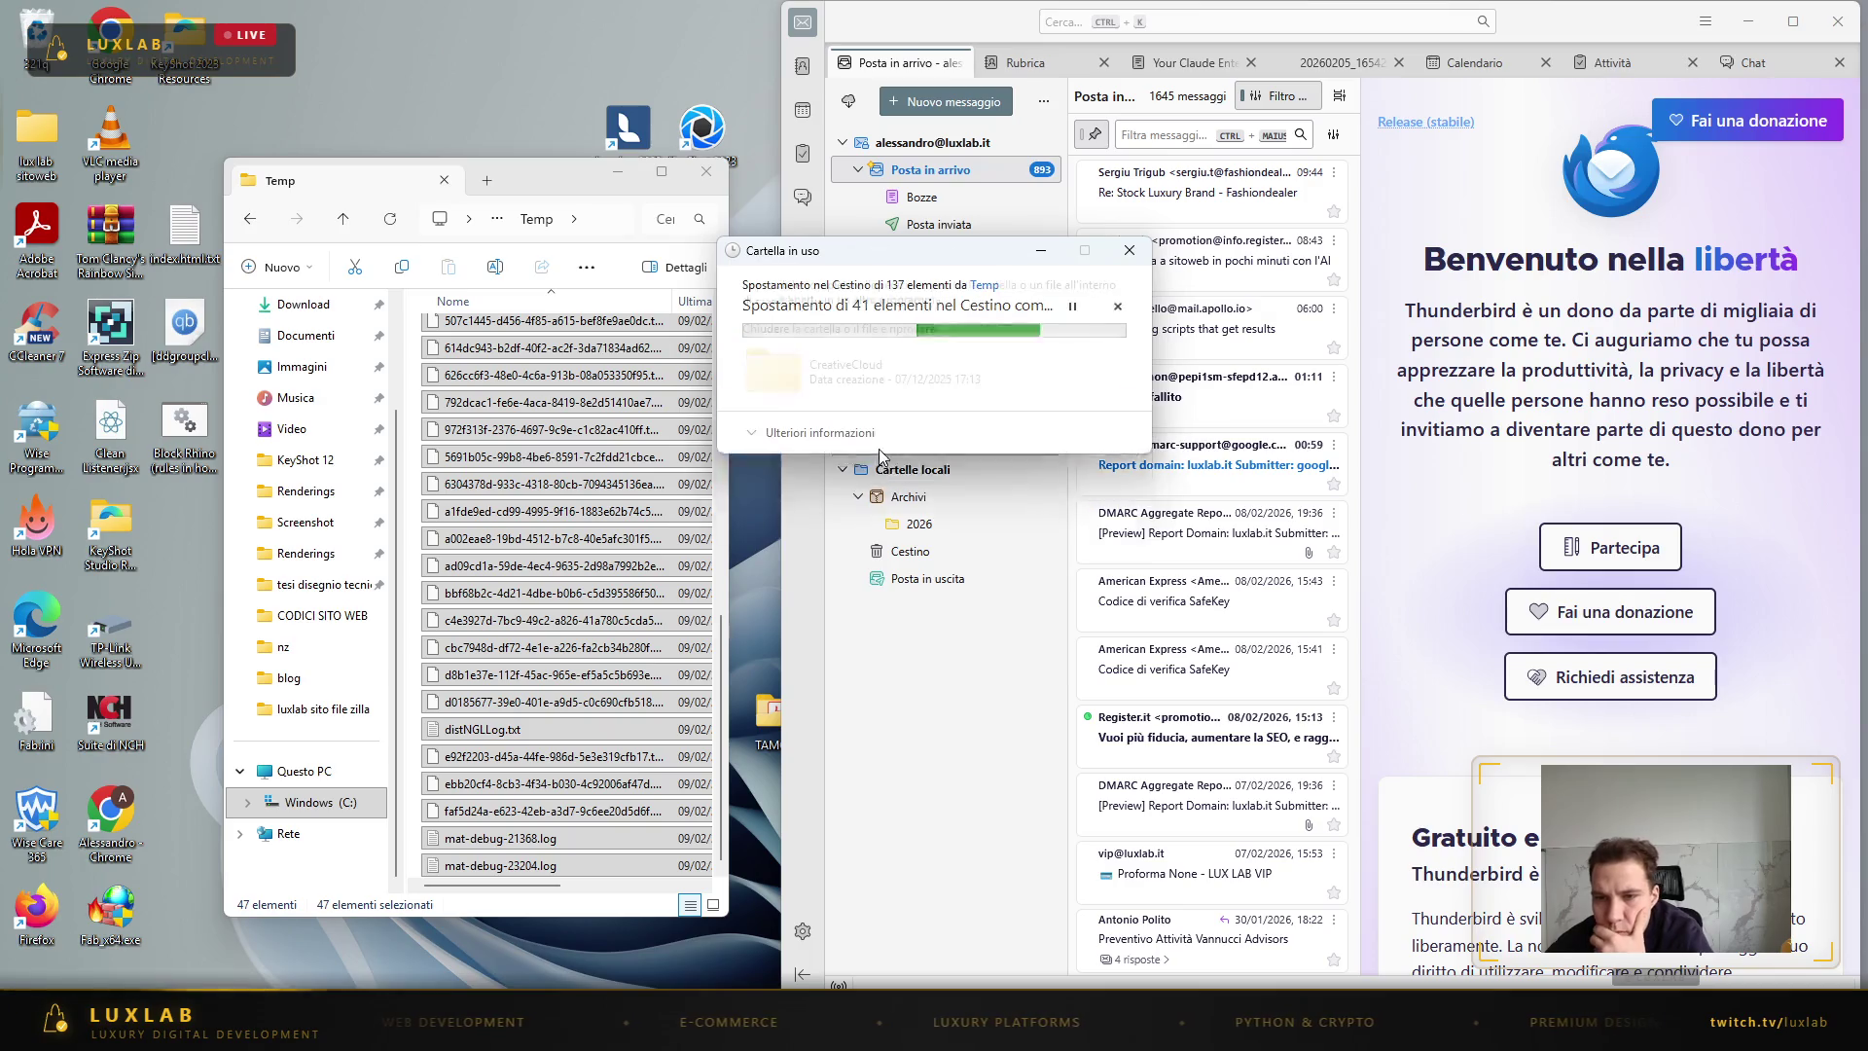
{"action": "left_click", "coordinate": [870, 463]}
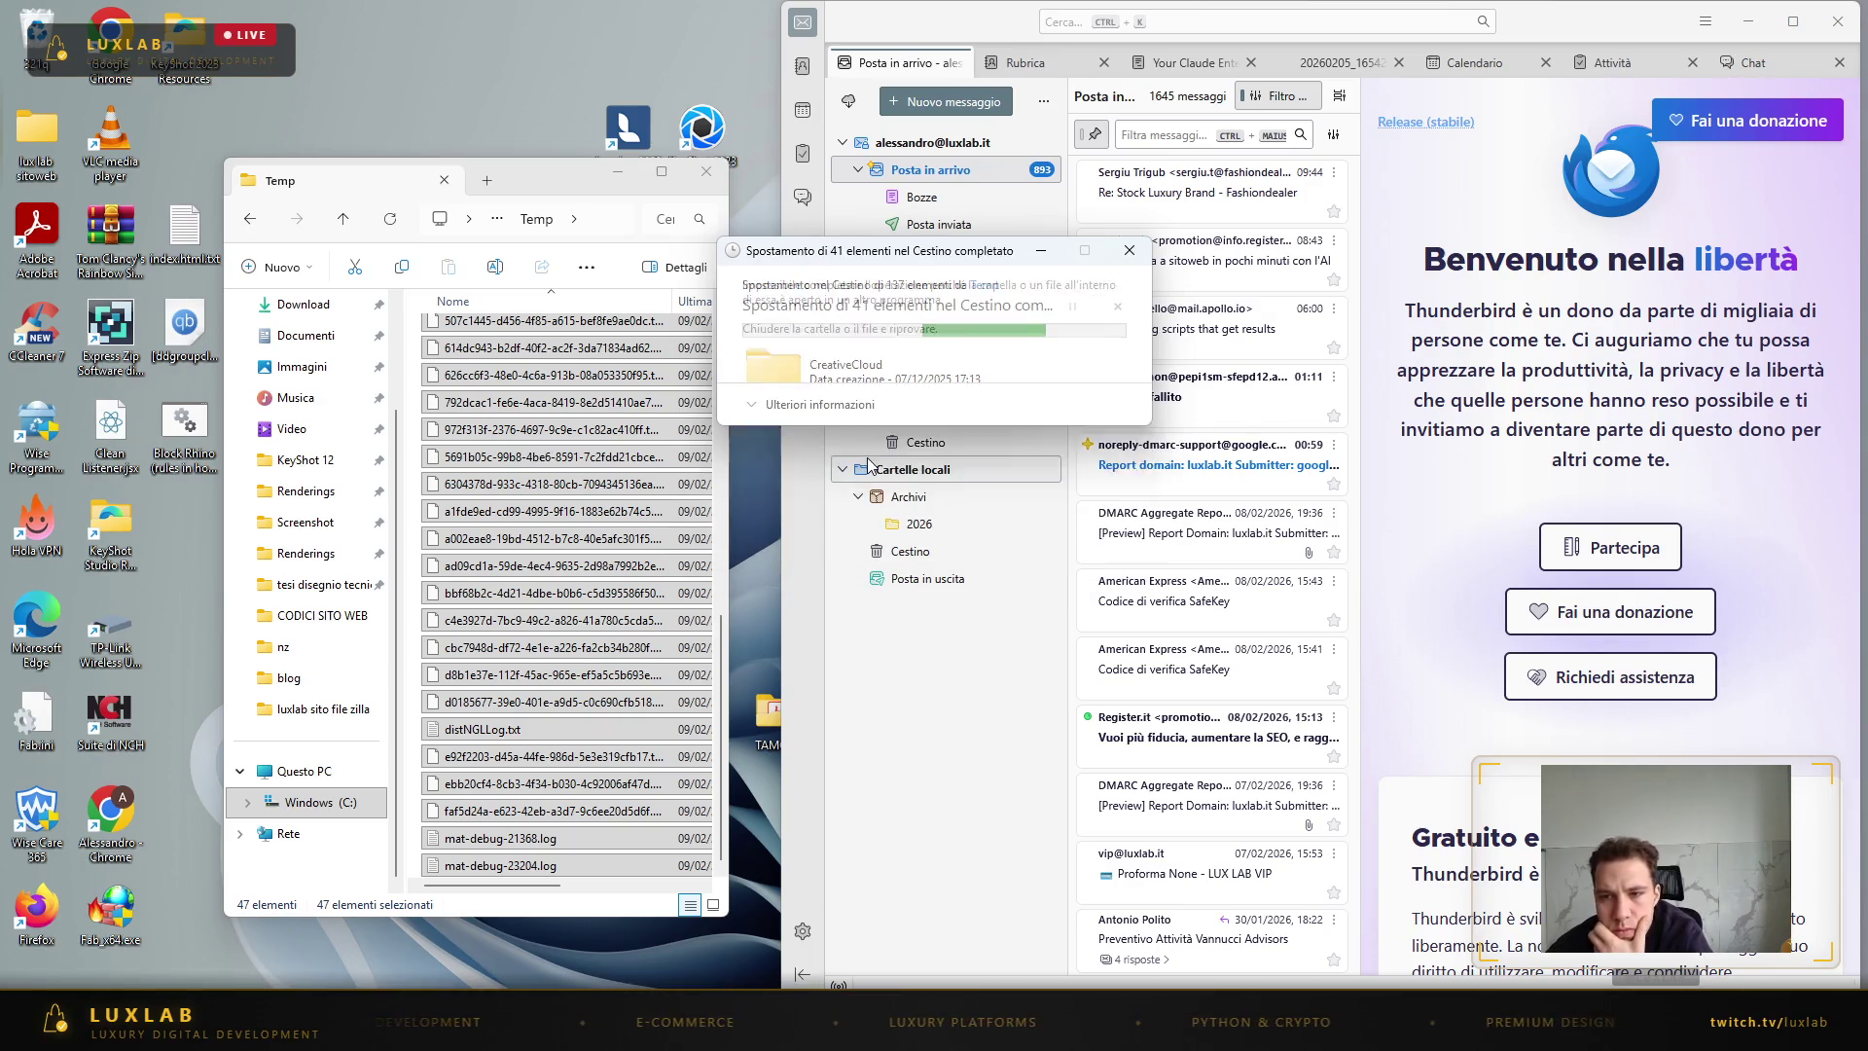
{"action": "left_click", "coordinate": [864, 470]}
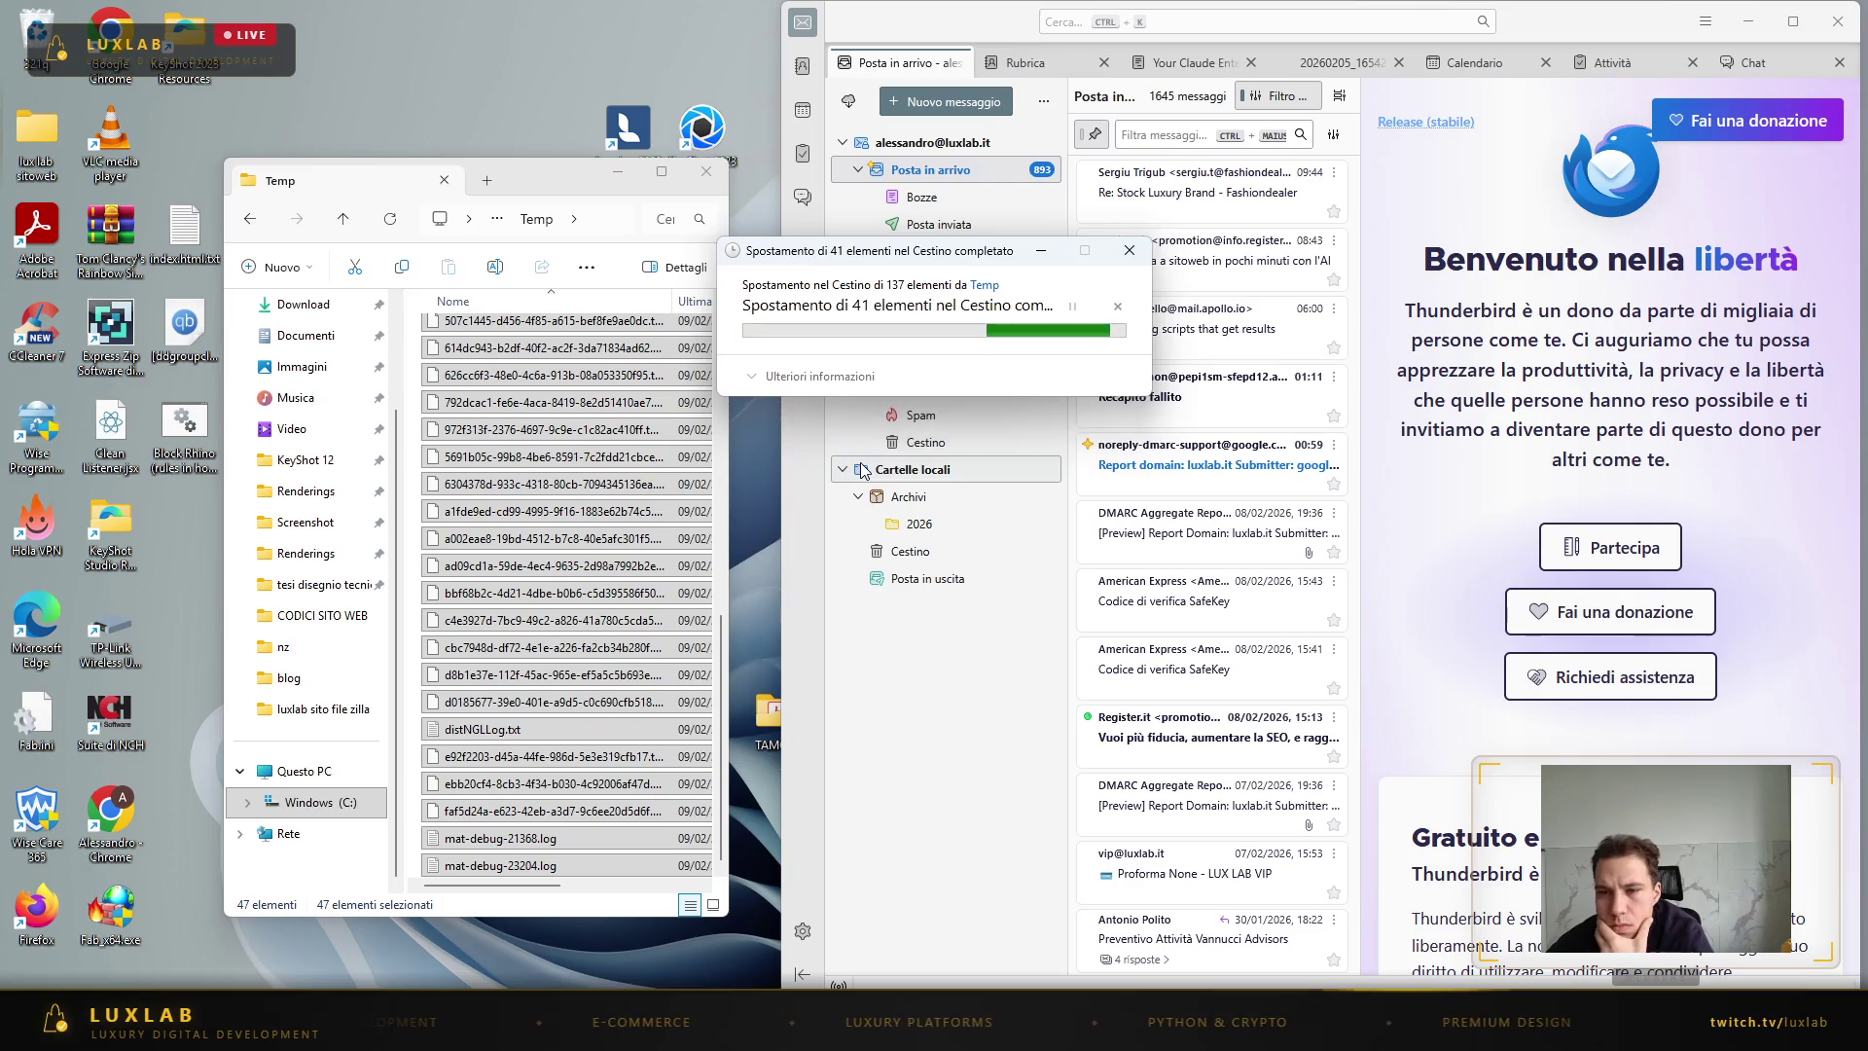
{"action": "left_click", "coordinate": [879, 459]}
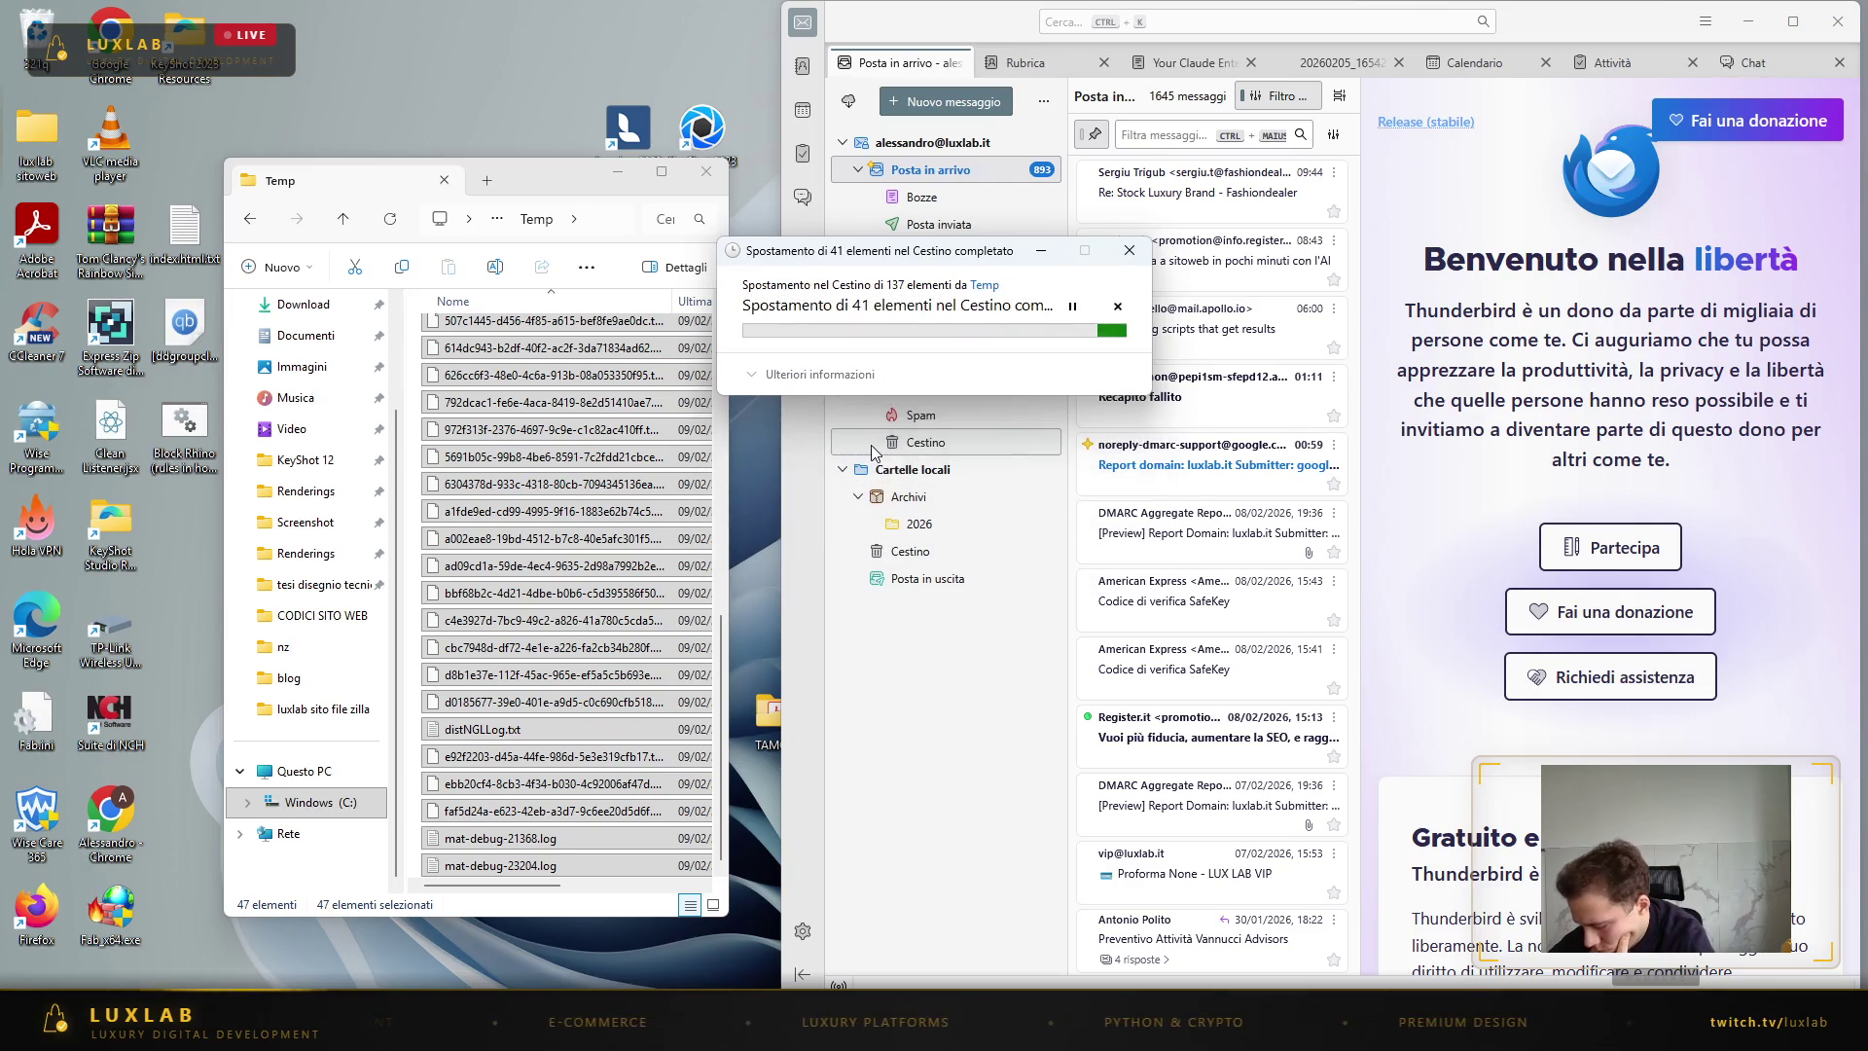
{"action": "left_click", "coordinate": [864, 466]}
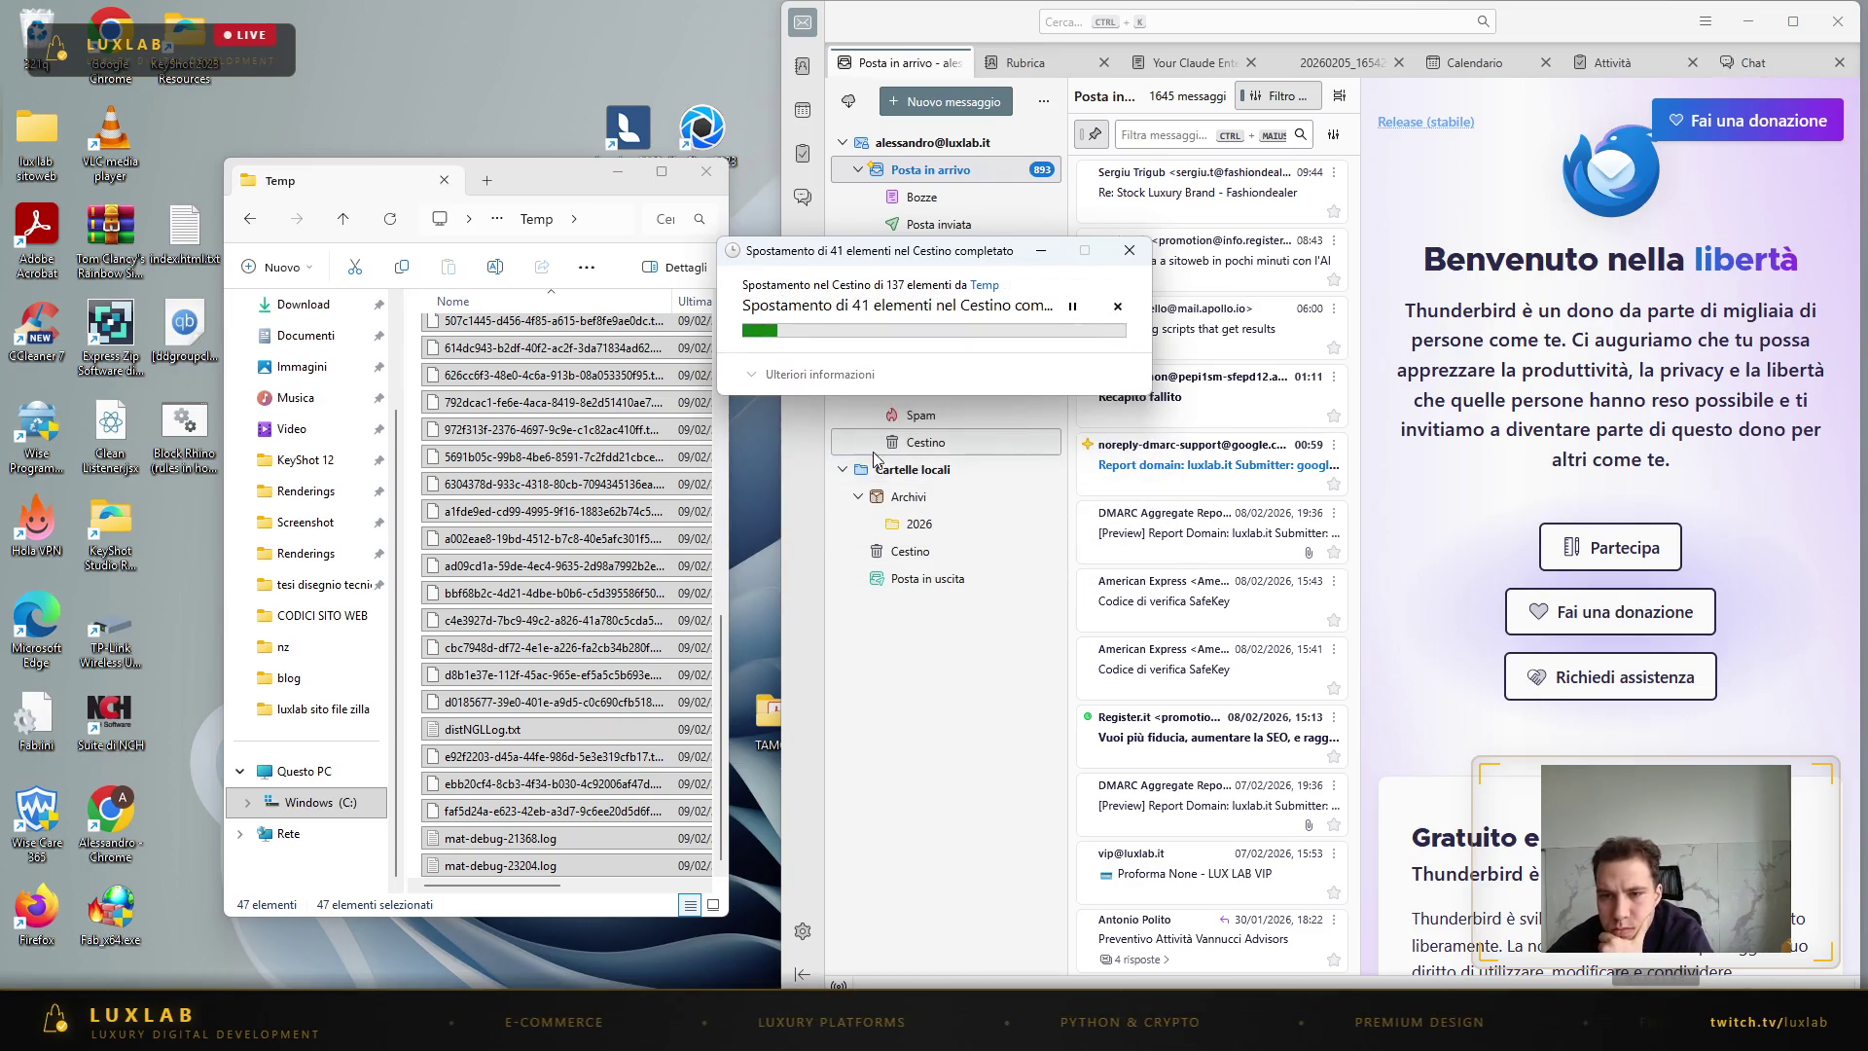
{"action": "left_click", "coordinate": [892, 472]}
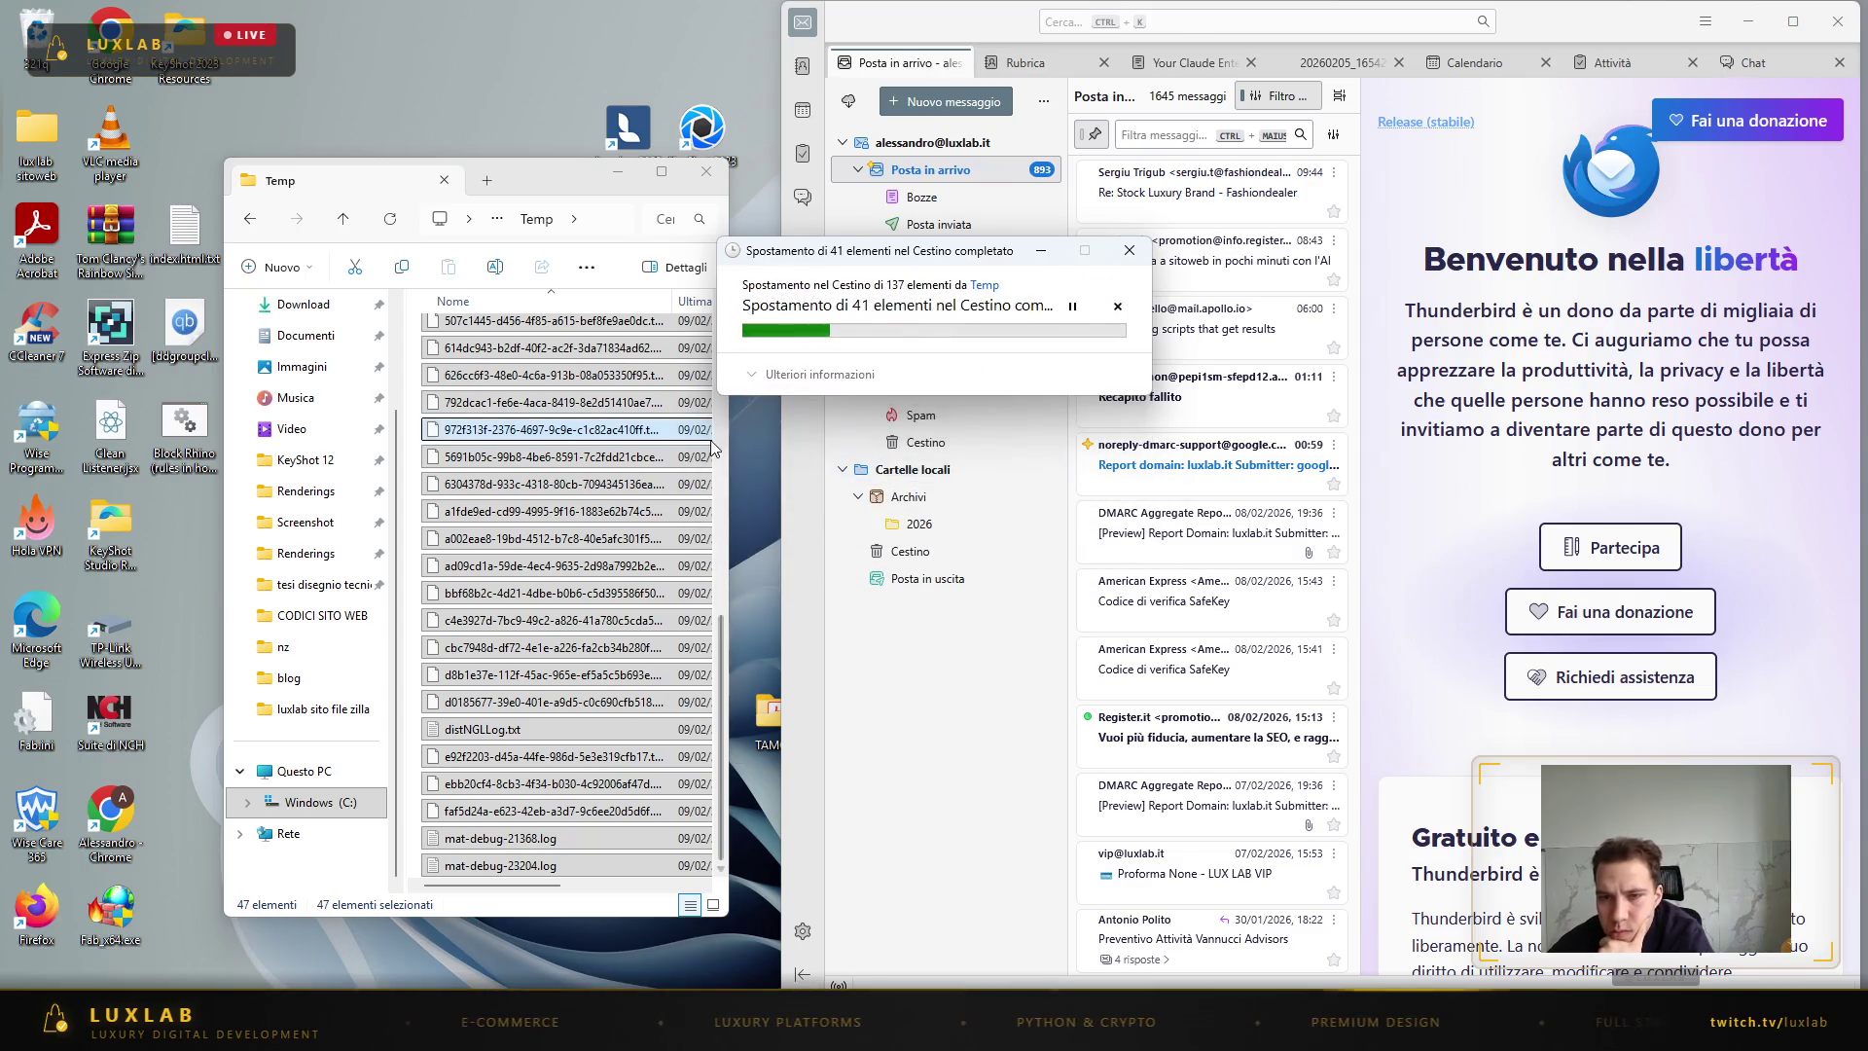
{"action": "left_click", "coordinate": [894, 470]}
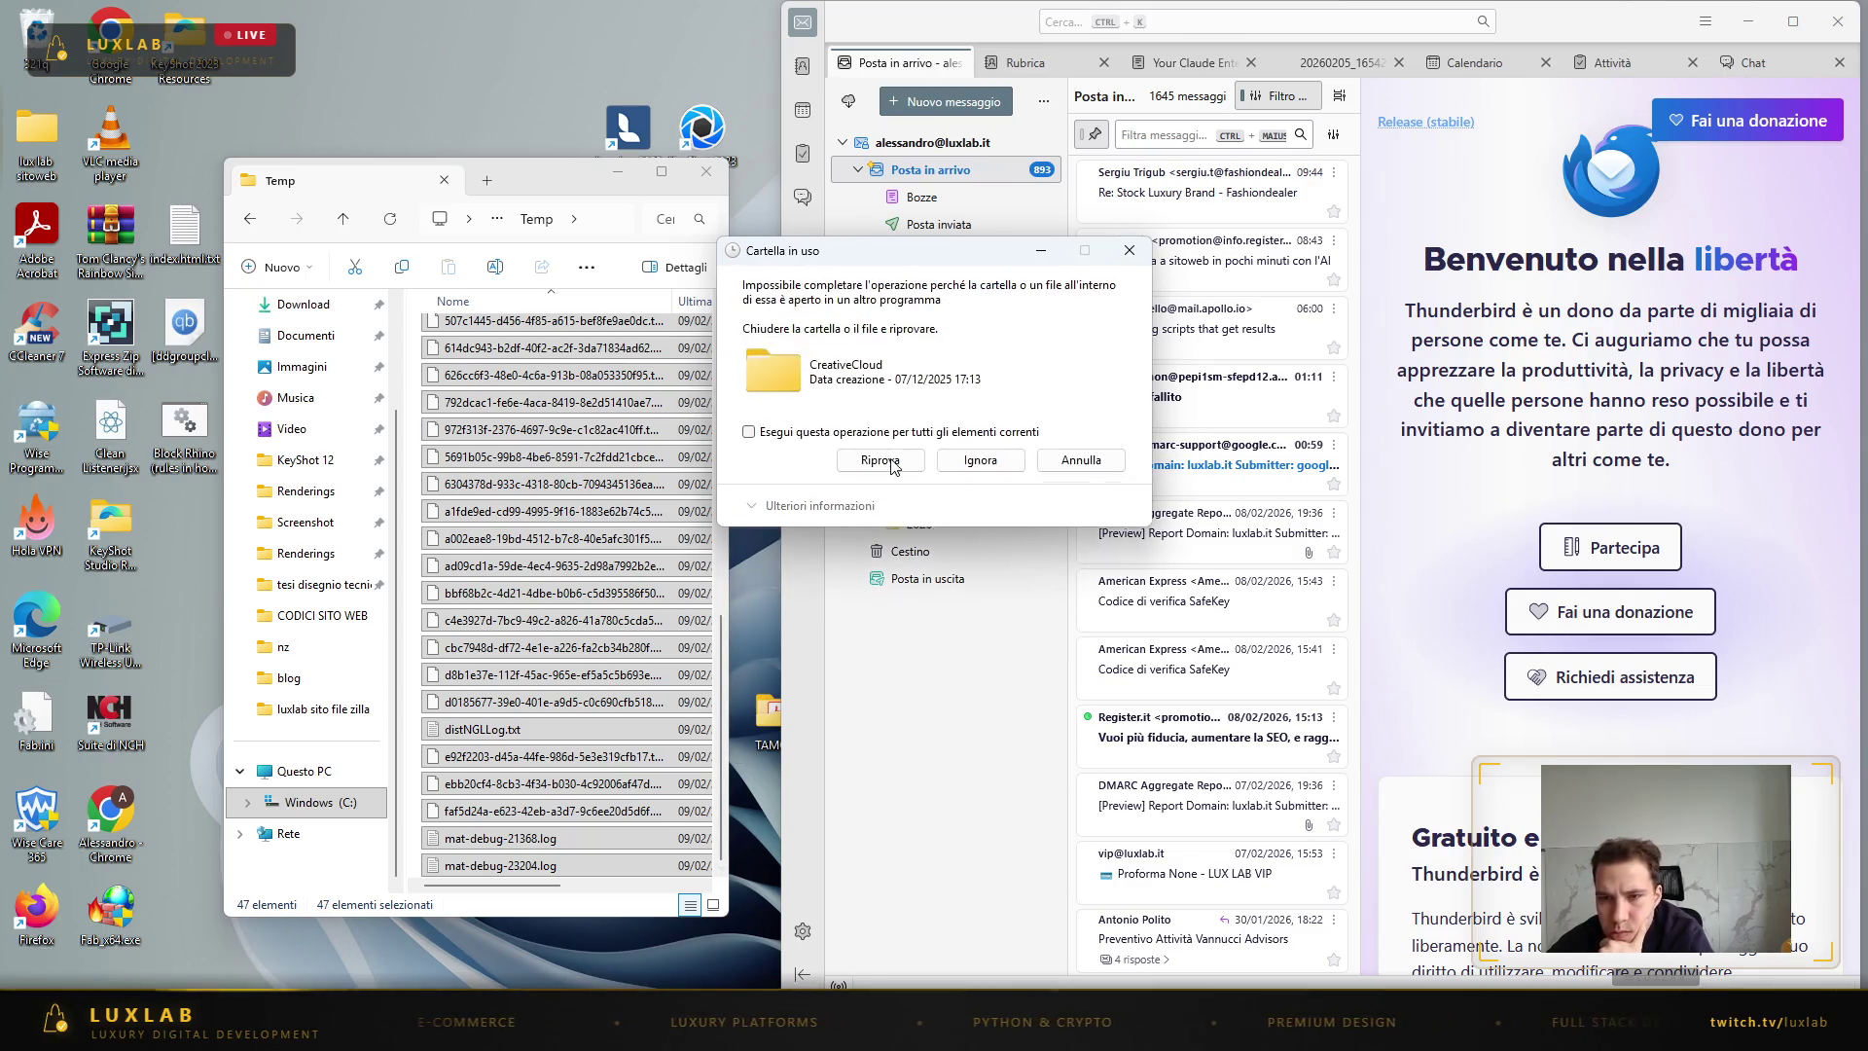
Step: Bring the CreativeCloud warning forward, retry it, and minimize Thunderbird to uncover it
{"action": "left_click", "coordinate": [876, 469]}
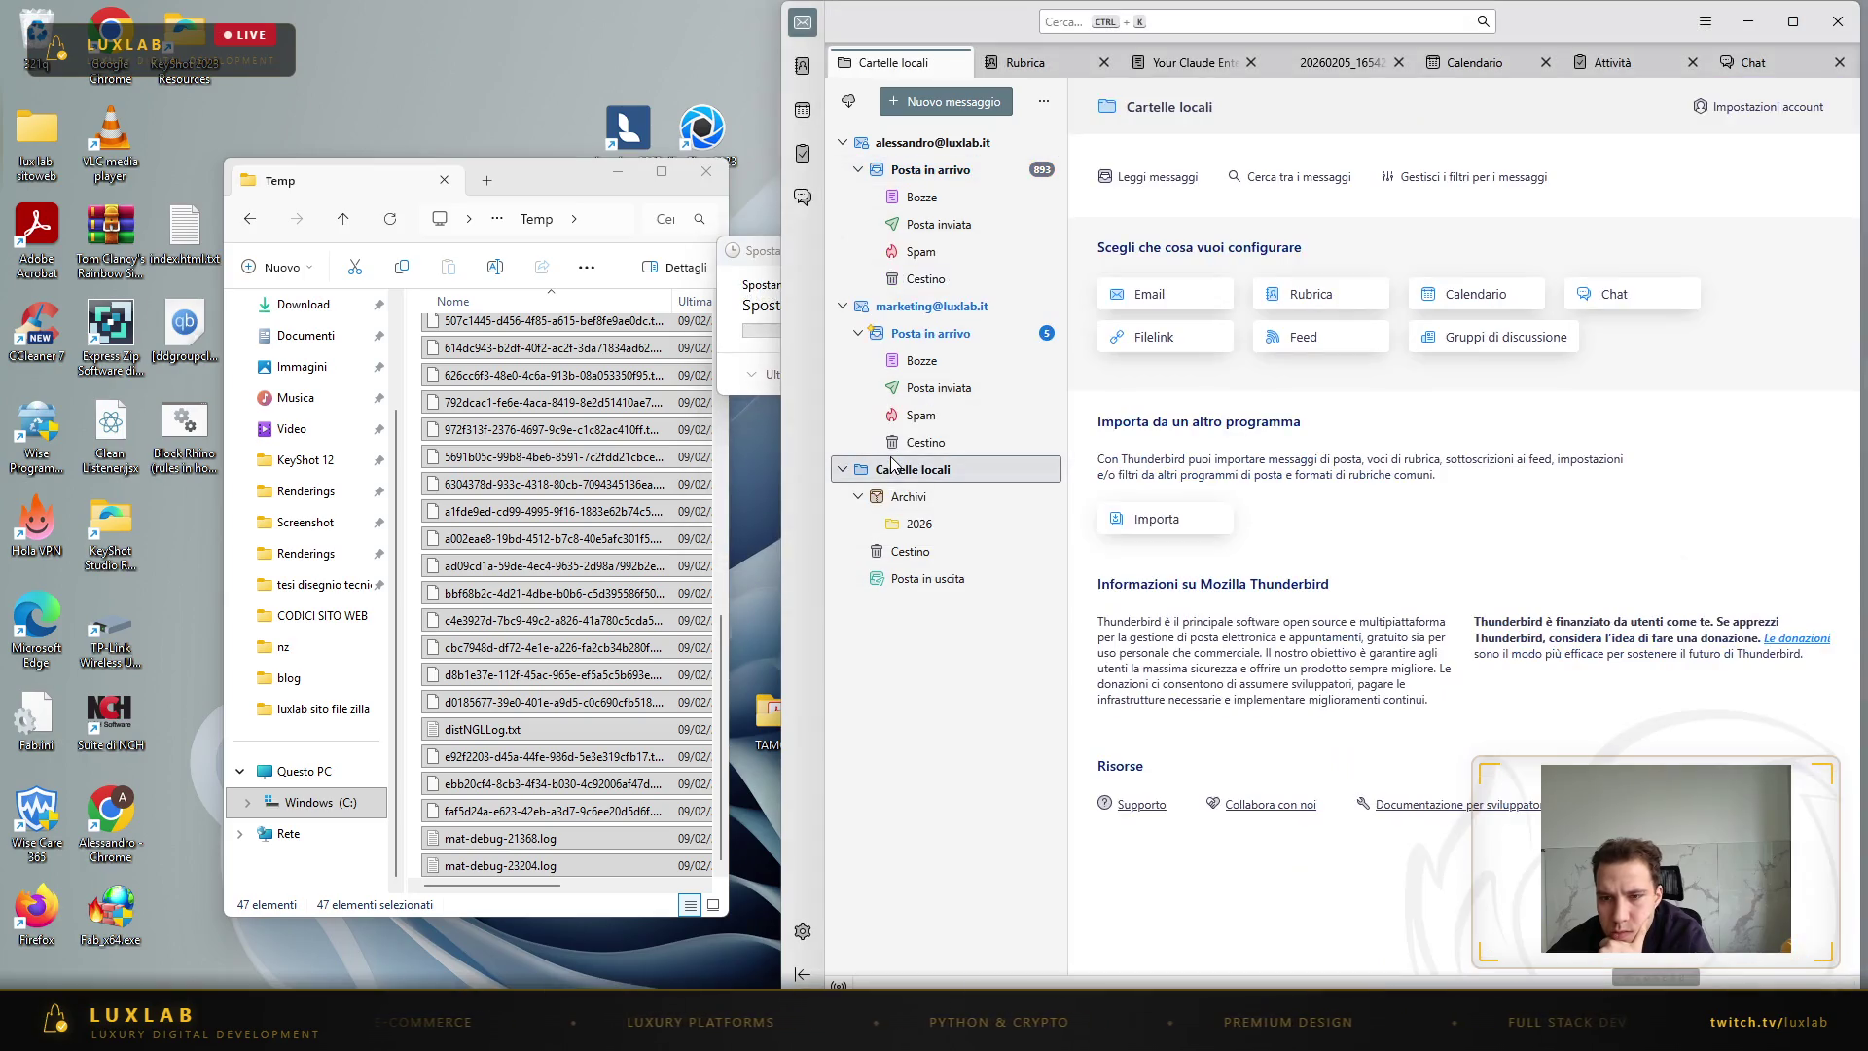
{"action": "left_click", "coordinate": [744, 454]}
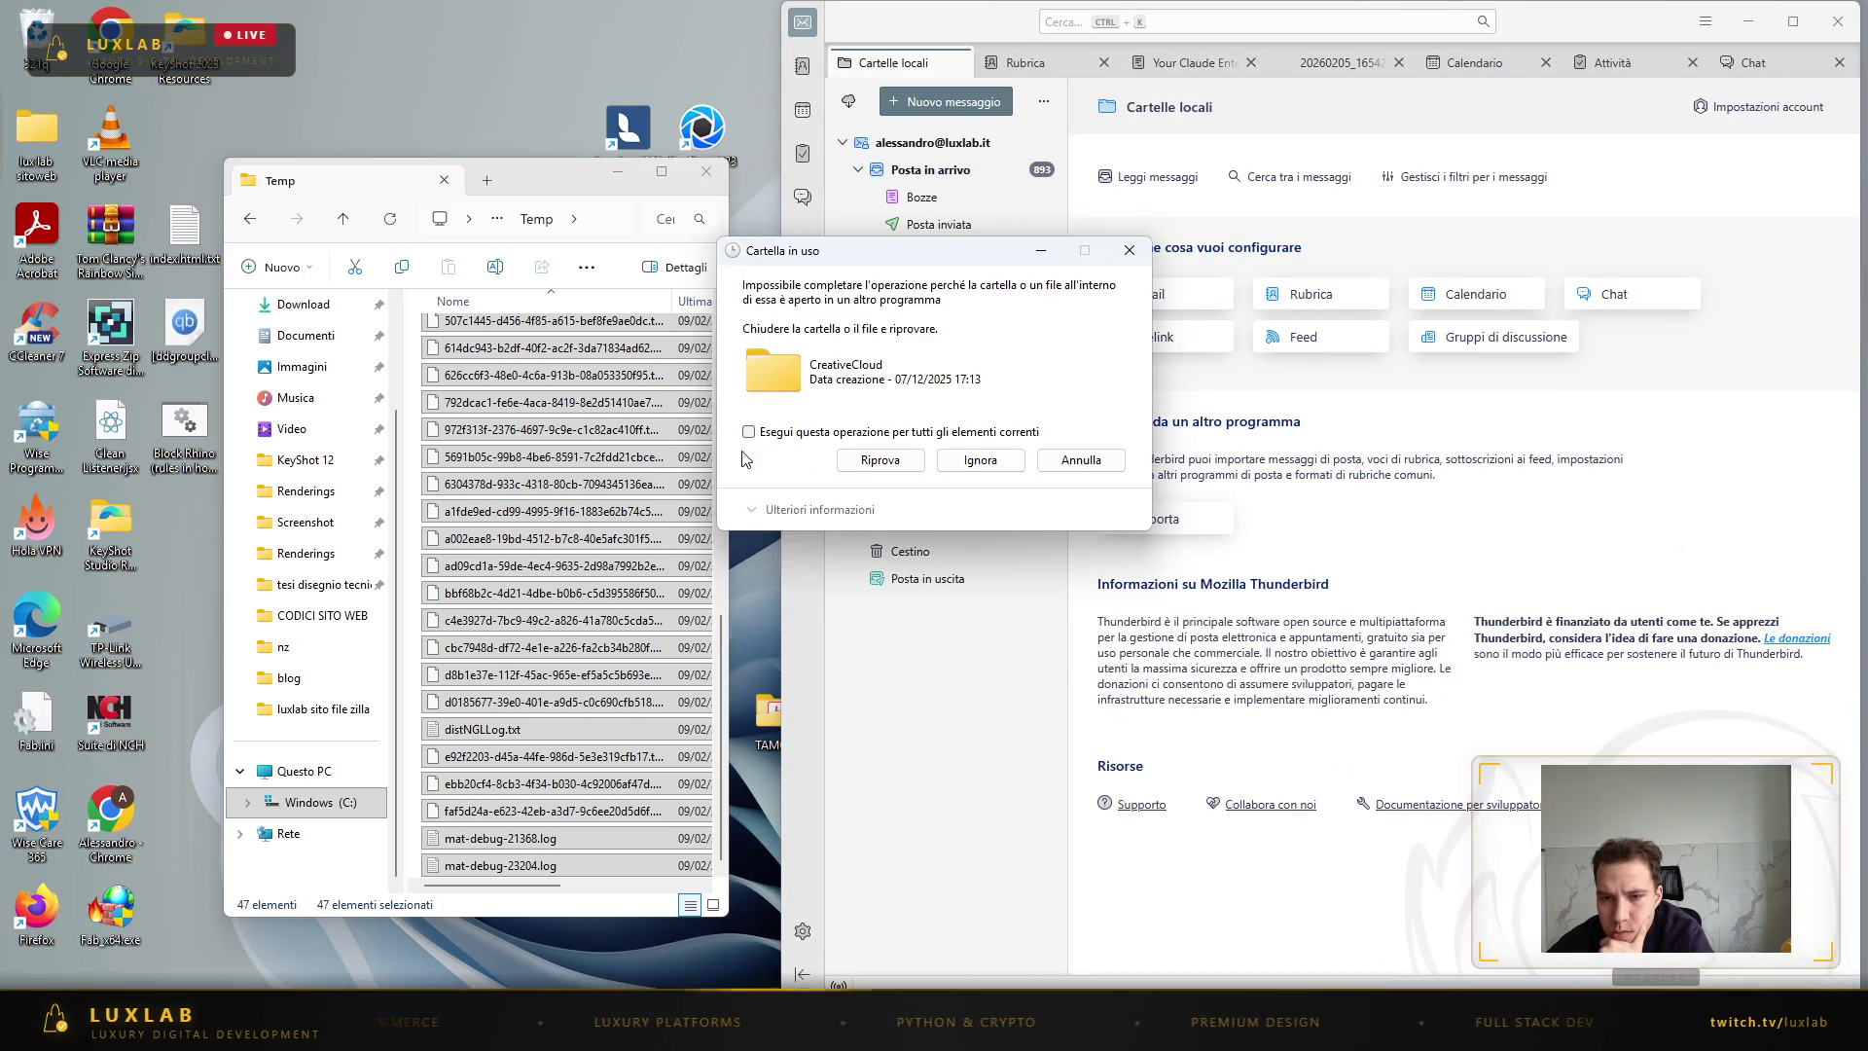
{"action": "left_click", "coordinate": [873, 460]}
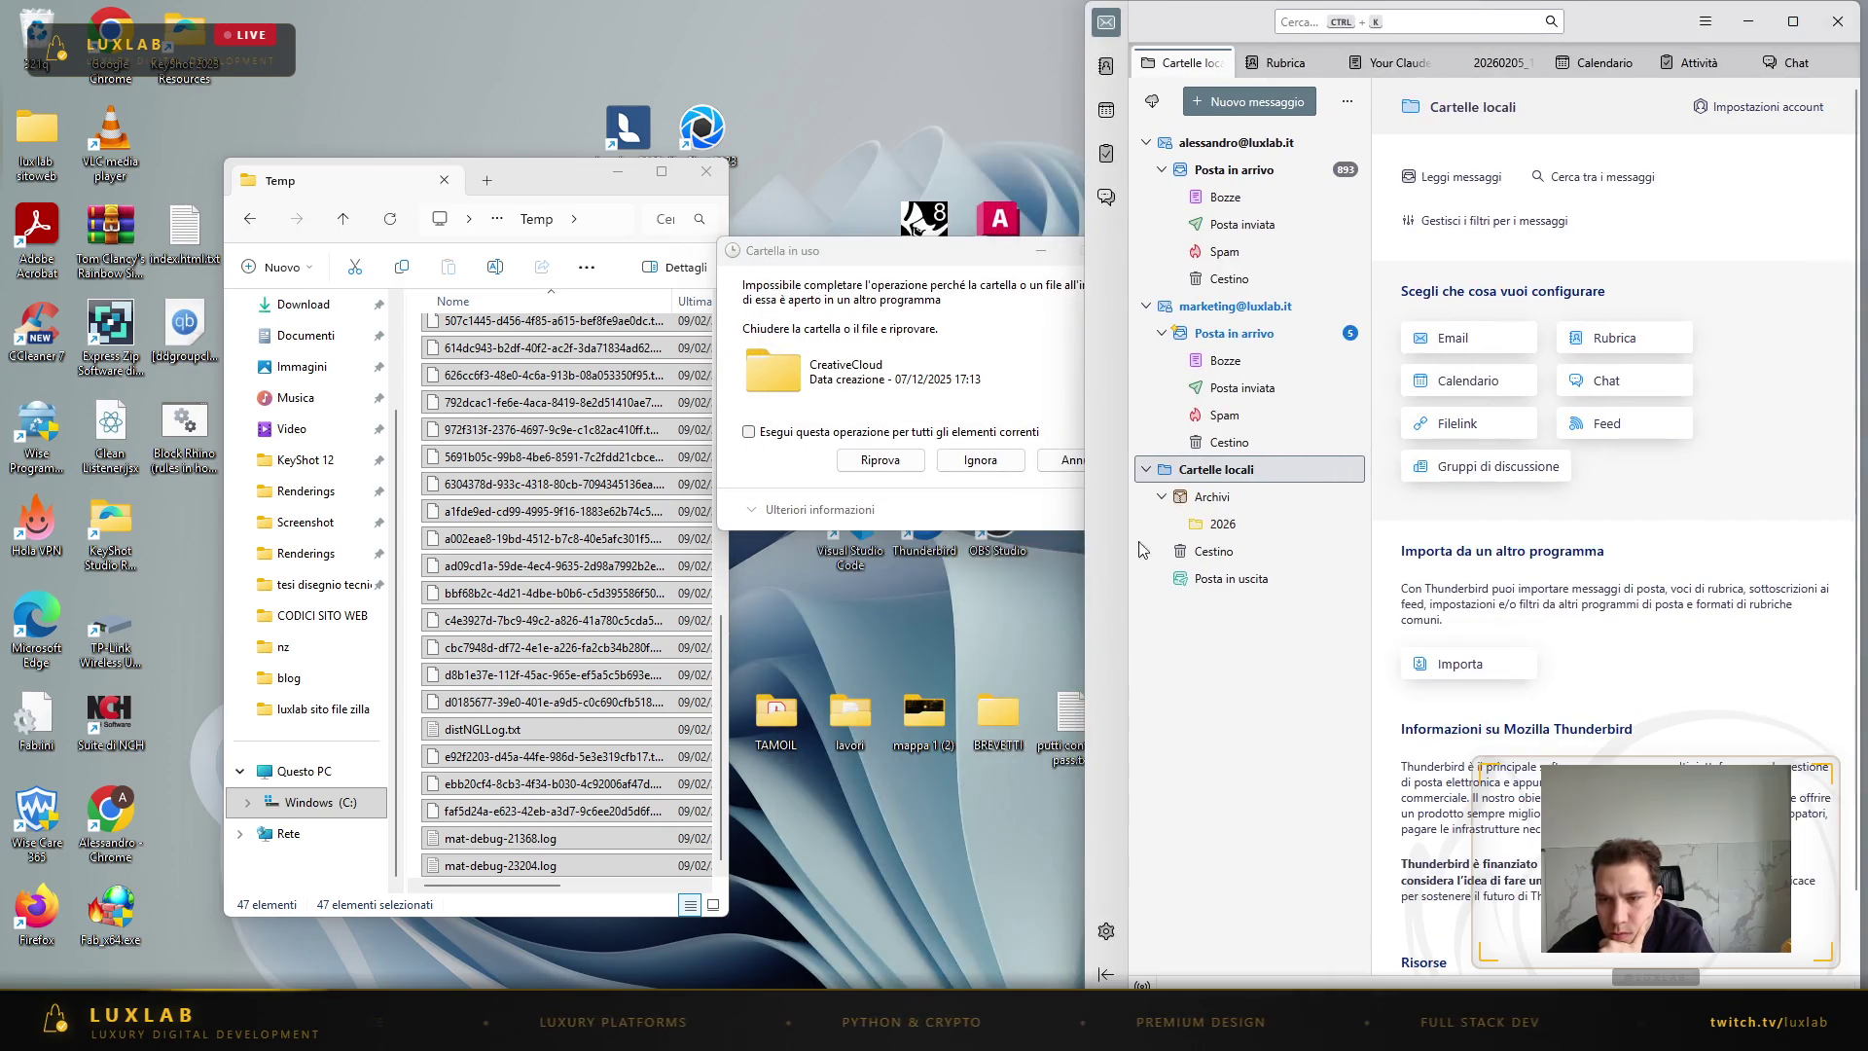
{"action": "left_click", "coordinate": [1747, 20]}
Step: Retry moving the locked CreativeCloud folder to the Recycle Bin over and over
{"action": "left_click", "coordinate": [873, 462]}
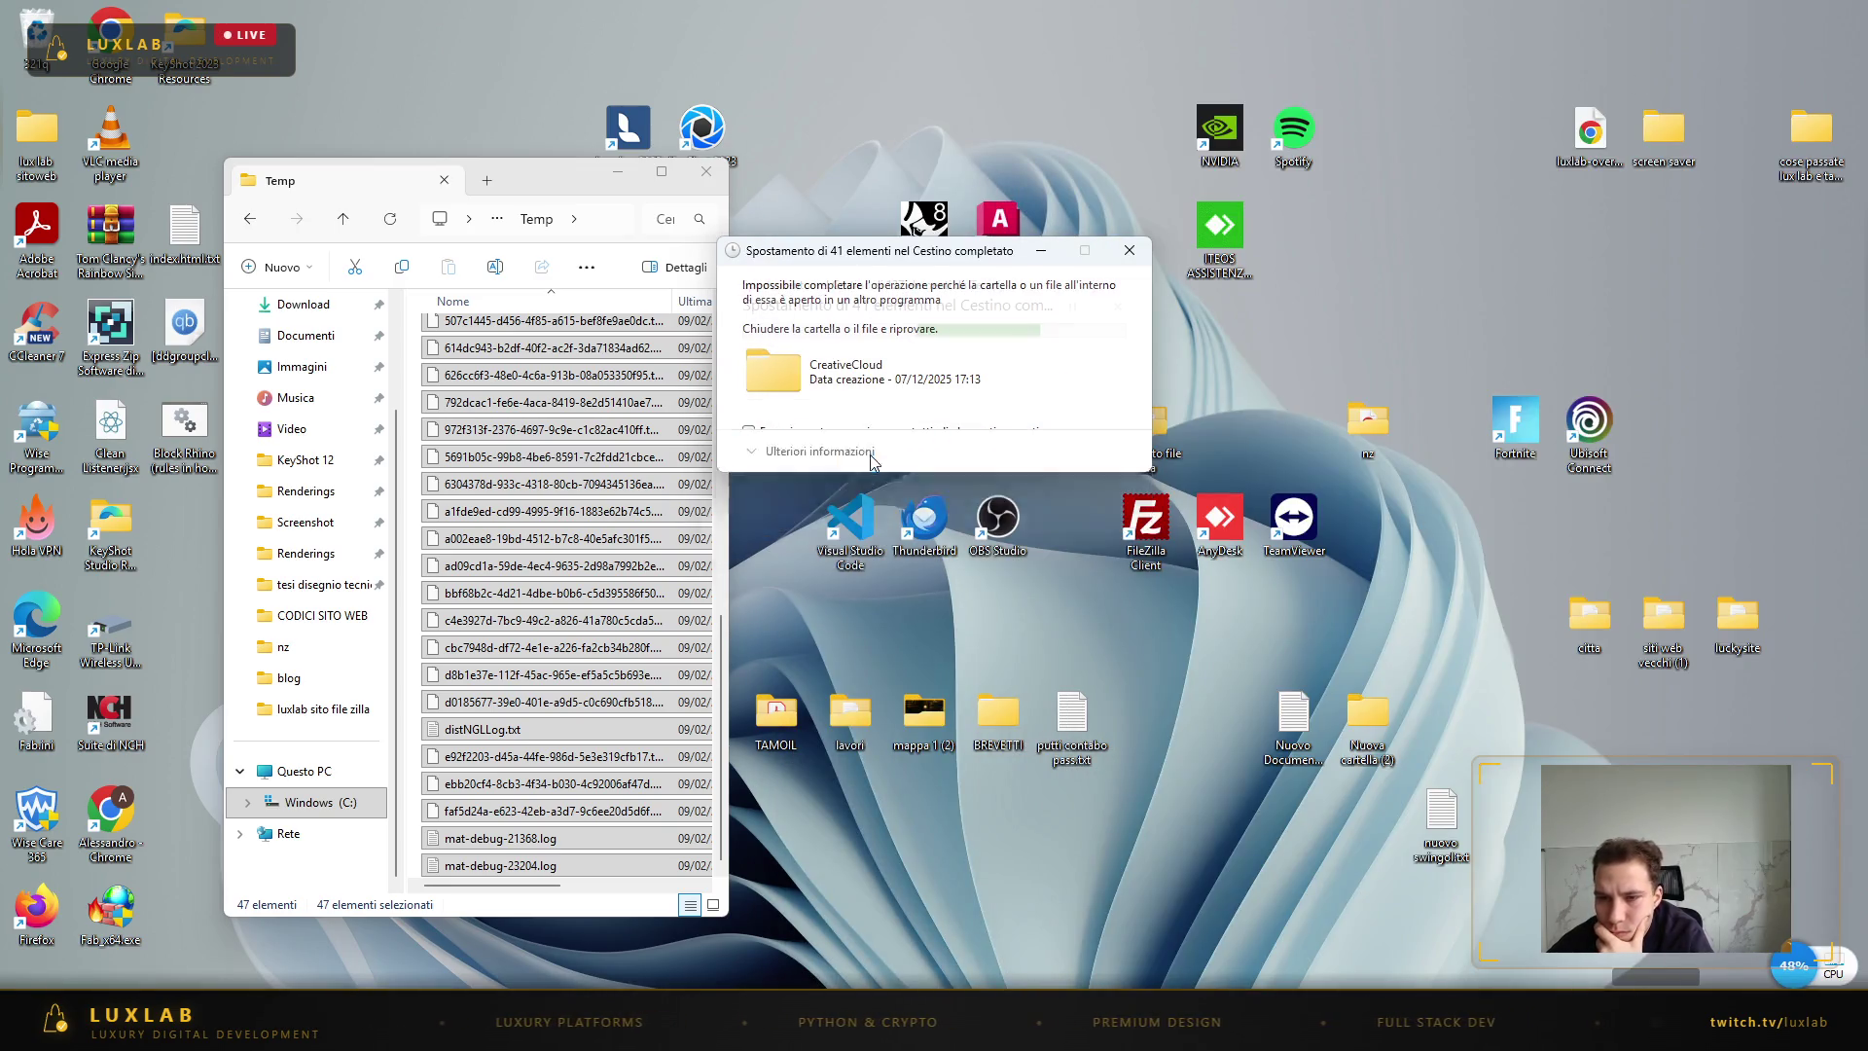
{"action": "left_click", "coordinate": [872, 463]}
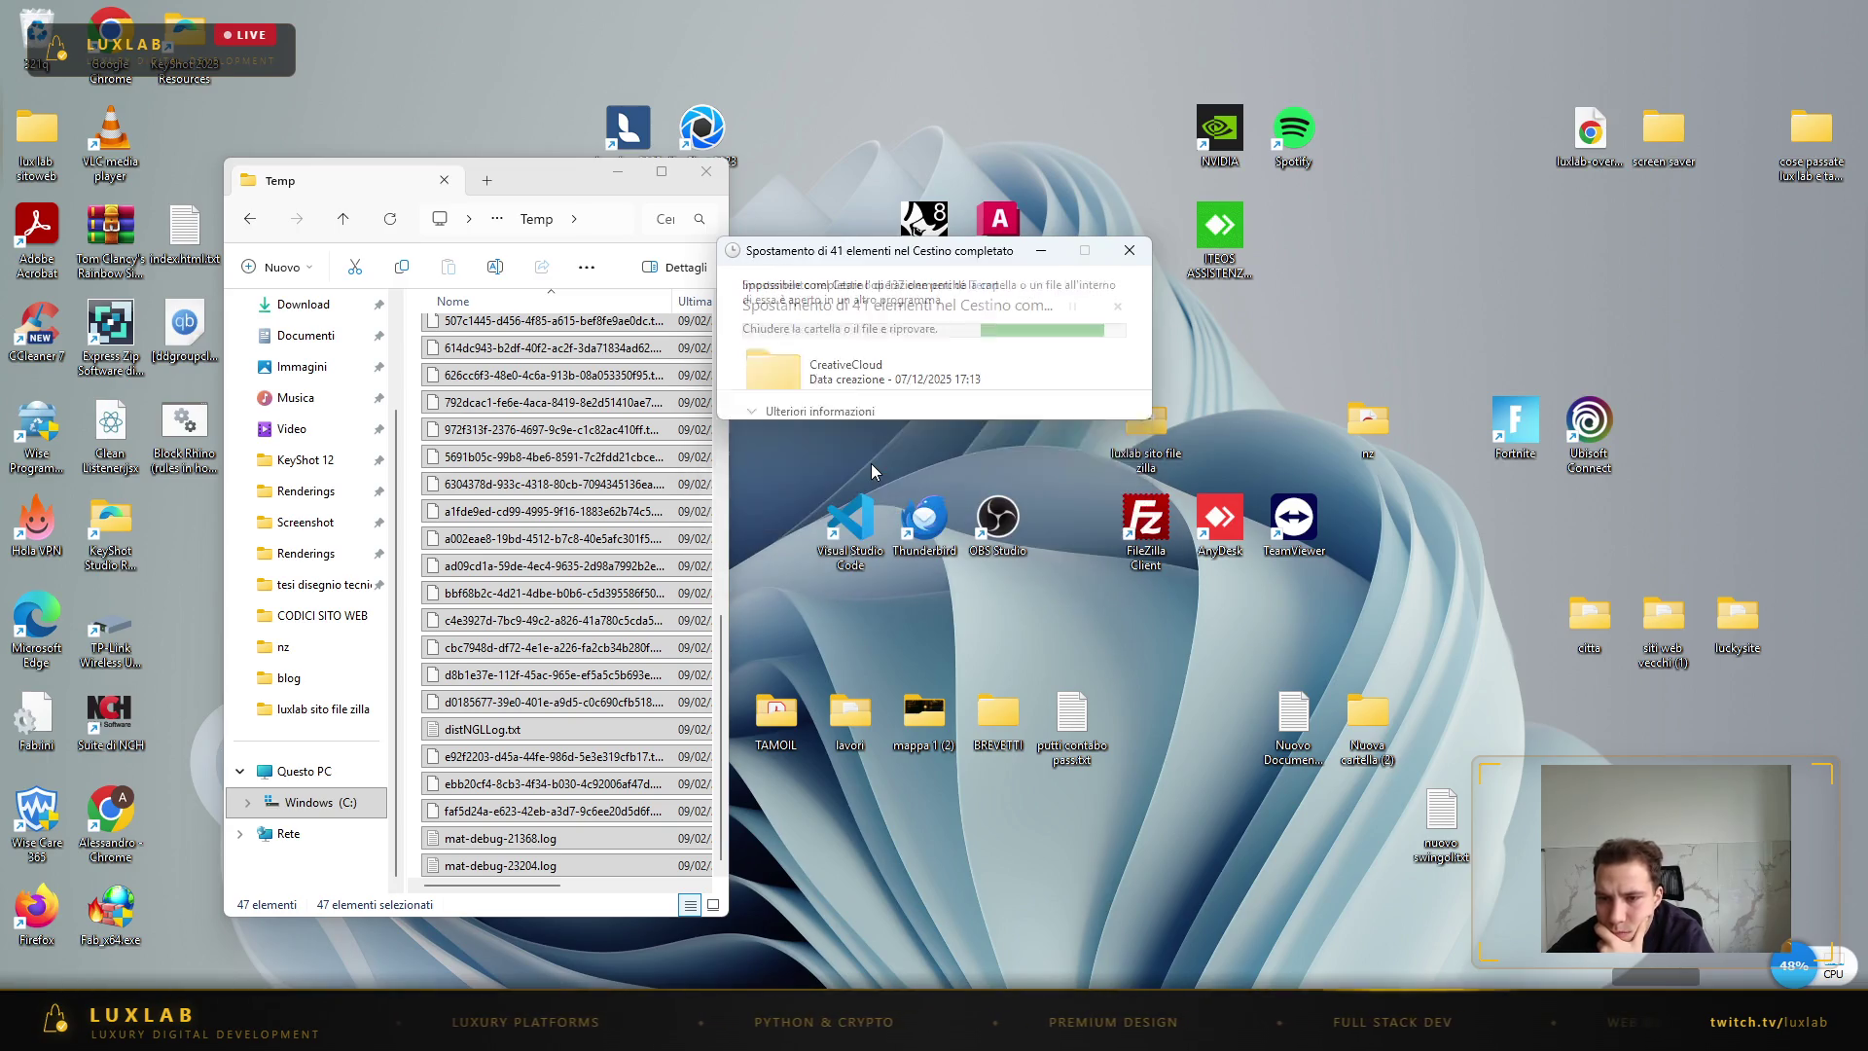
{"action": "left_click", "coordinate": [871, 464]}
{"action": "left_click", "coordinate": [871, 462]}
{"action": "left_click", "coordinate": [870, 463]}
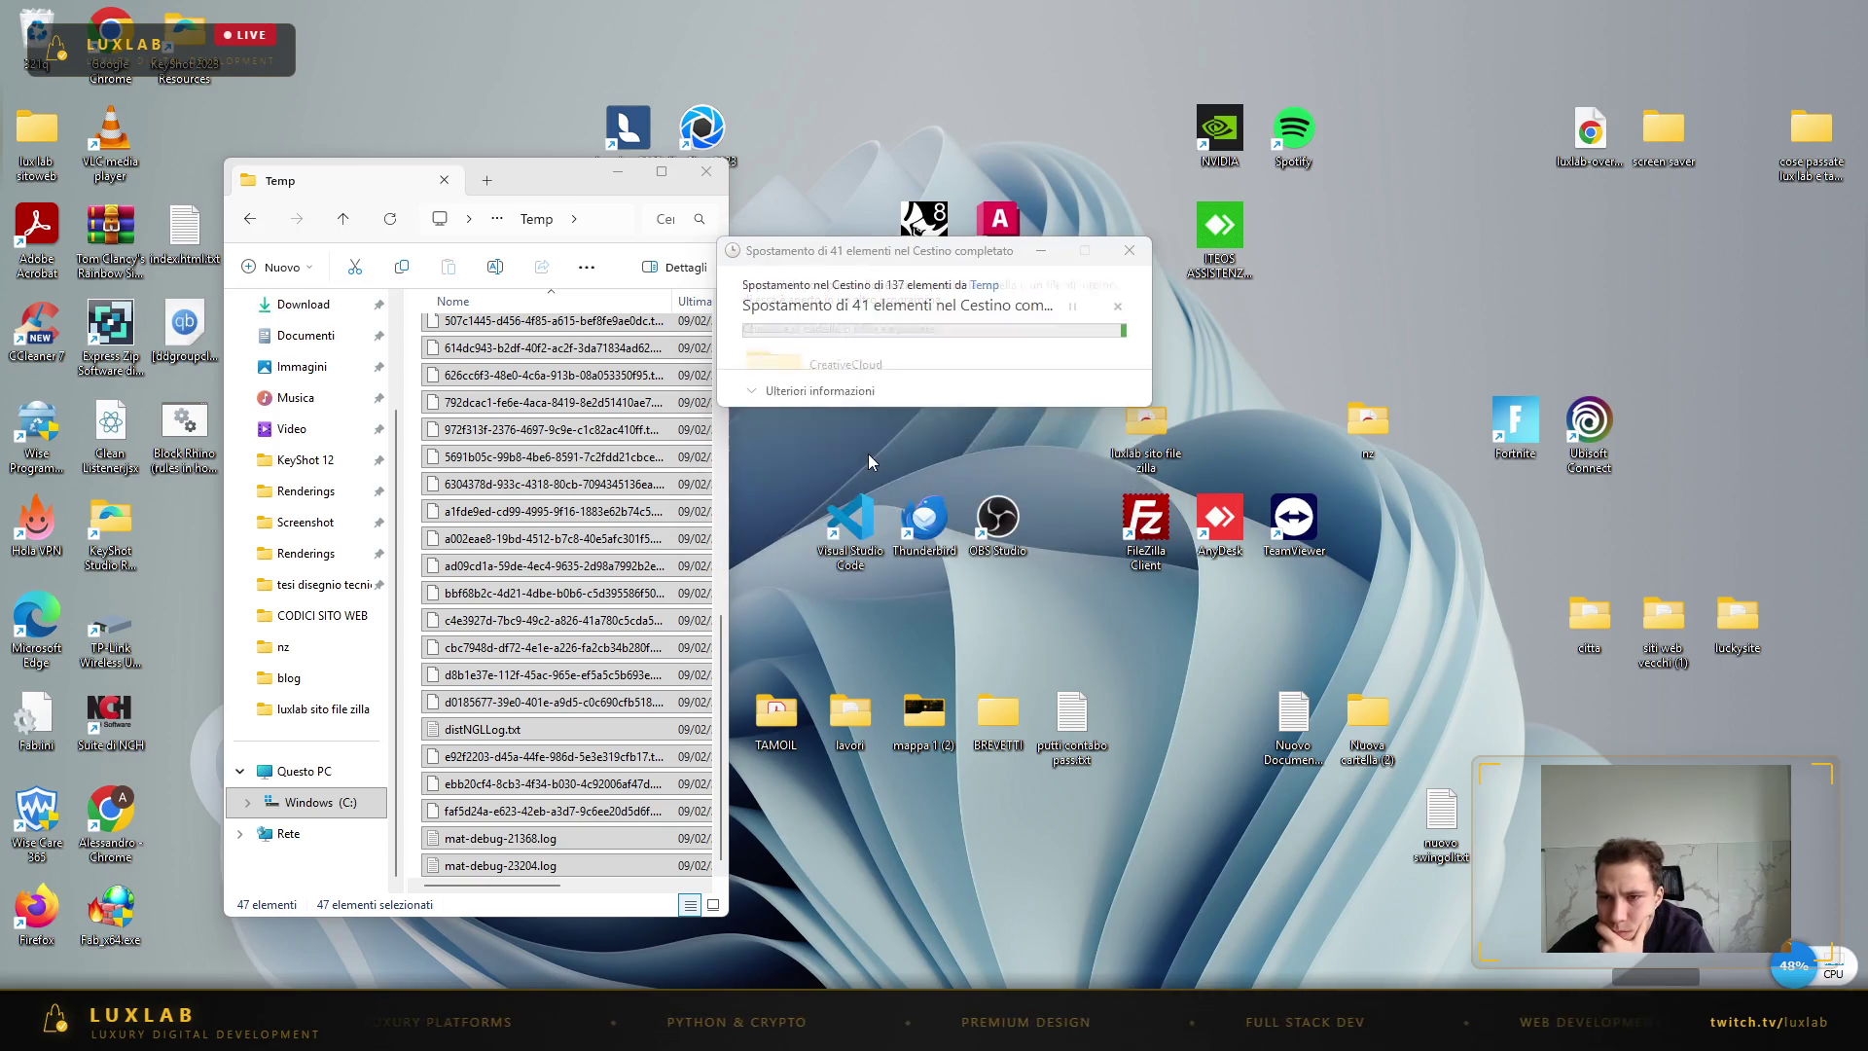
{"action": "left_click", "coordinate": [869, 462]}
{"action": "left_click", "coordinate": [867, 453]}
{"action": "left_click", "coordinate": [867, 453]}
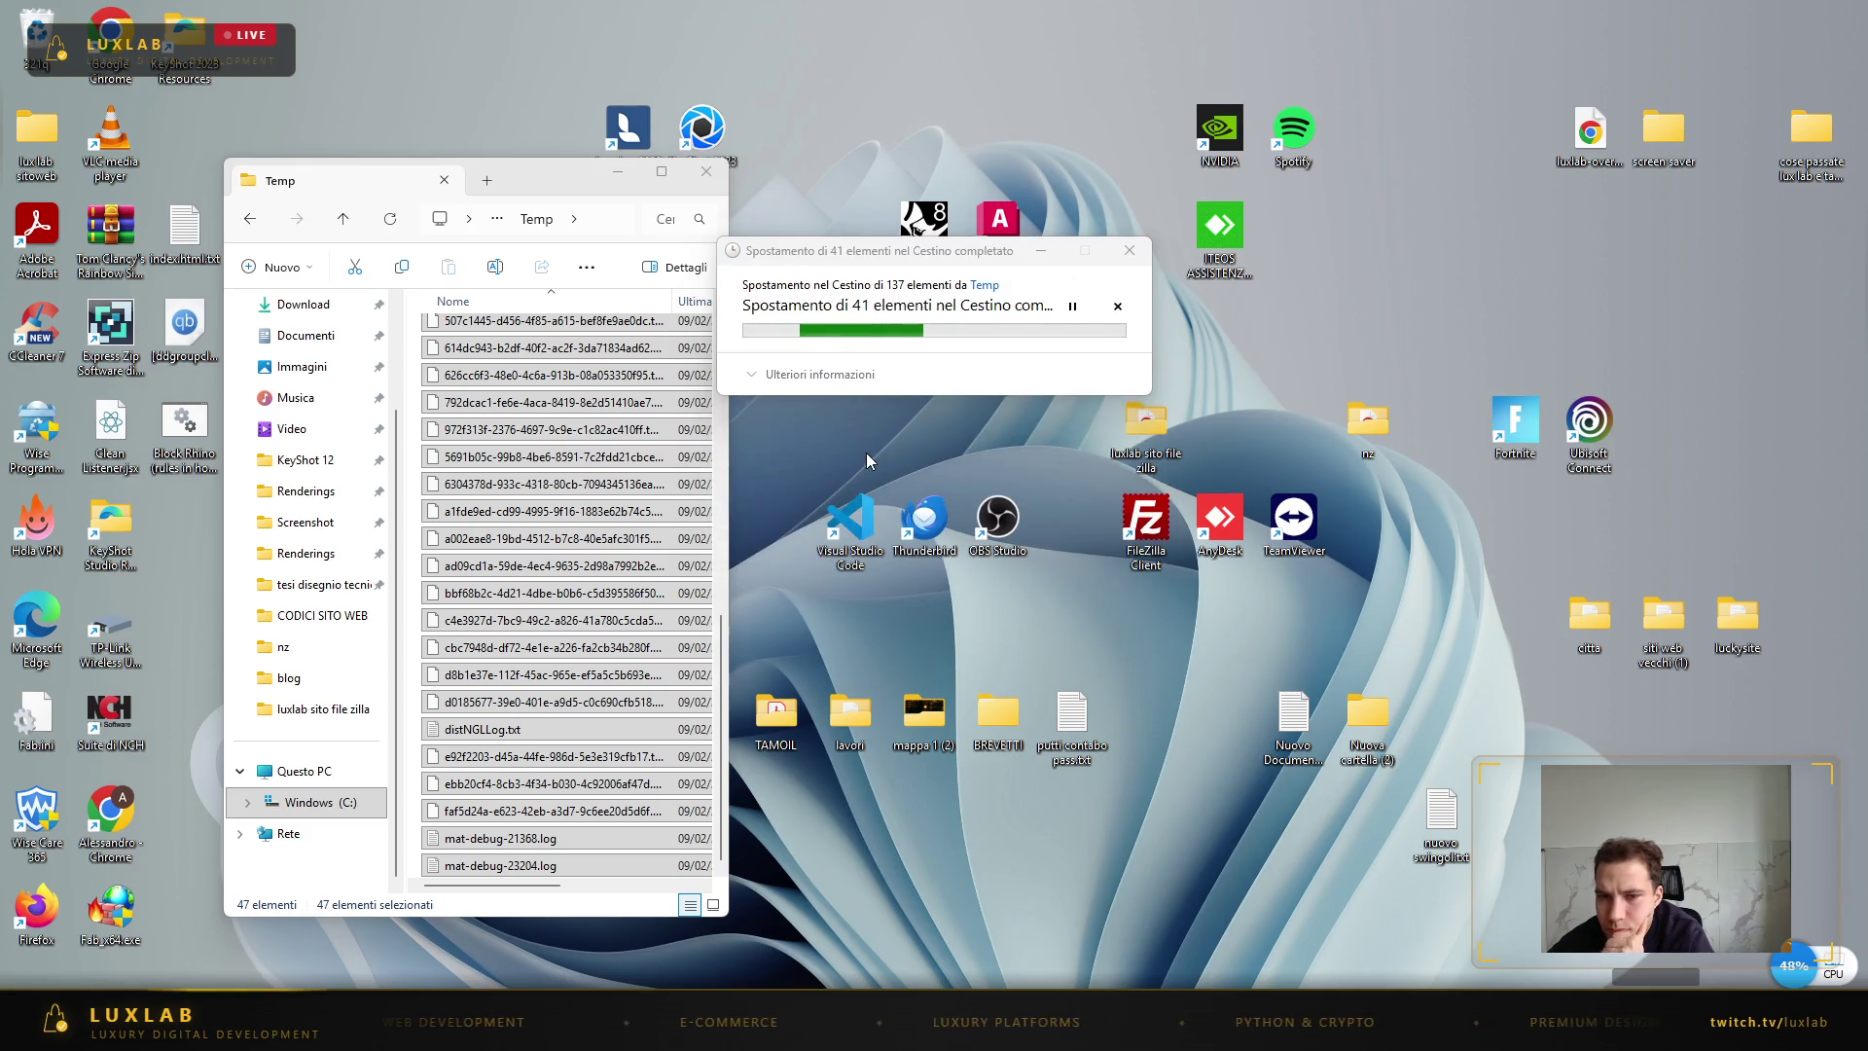
{"action": "left_click", "coordinate": [867, 454]}
{"action": "left_click", "coordinate": [869, 461]}
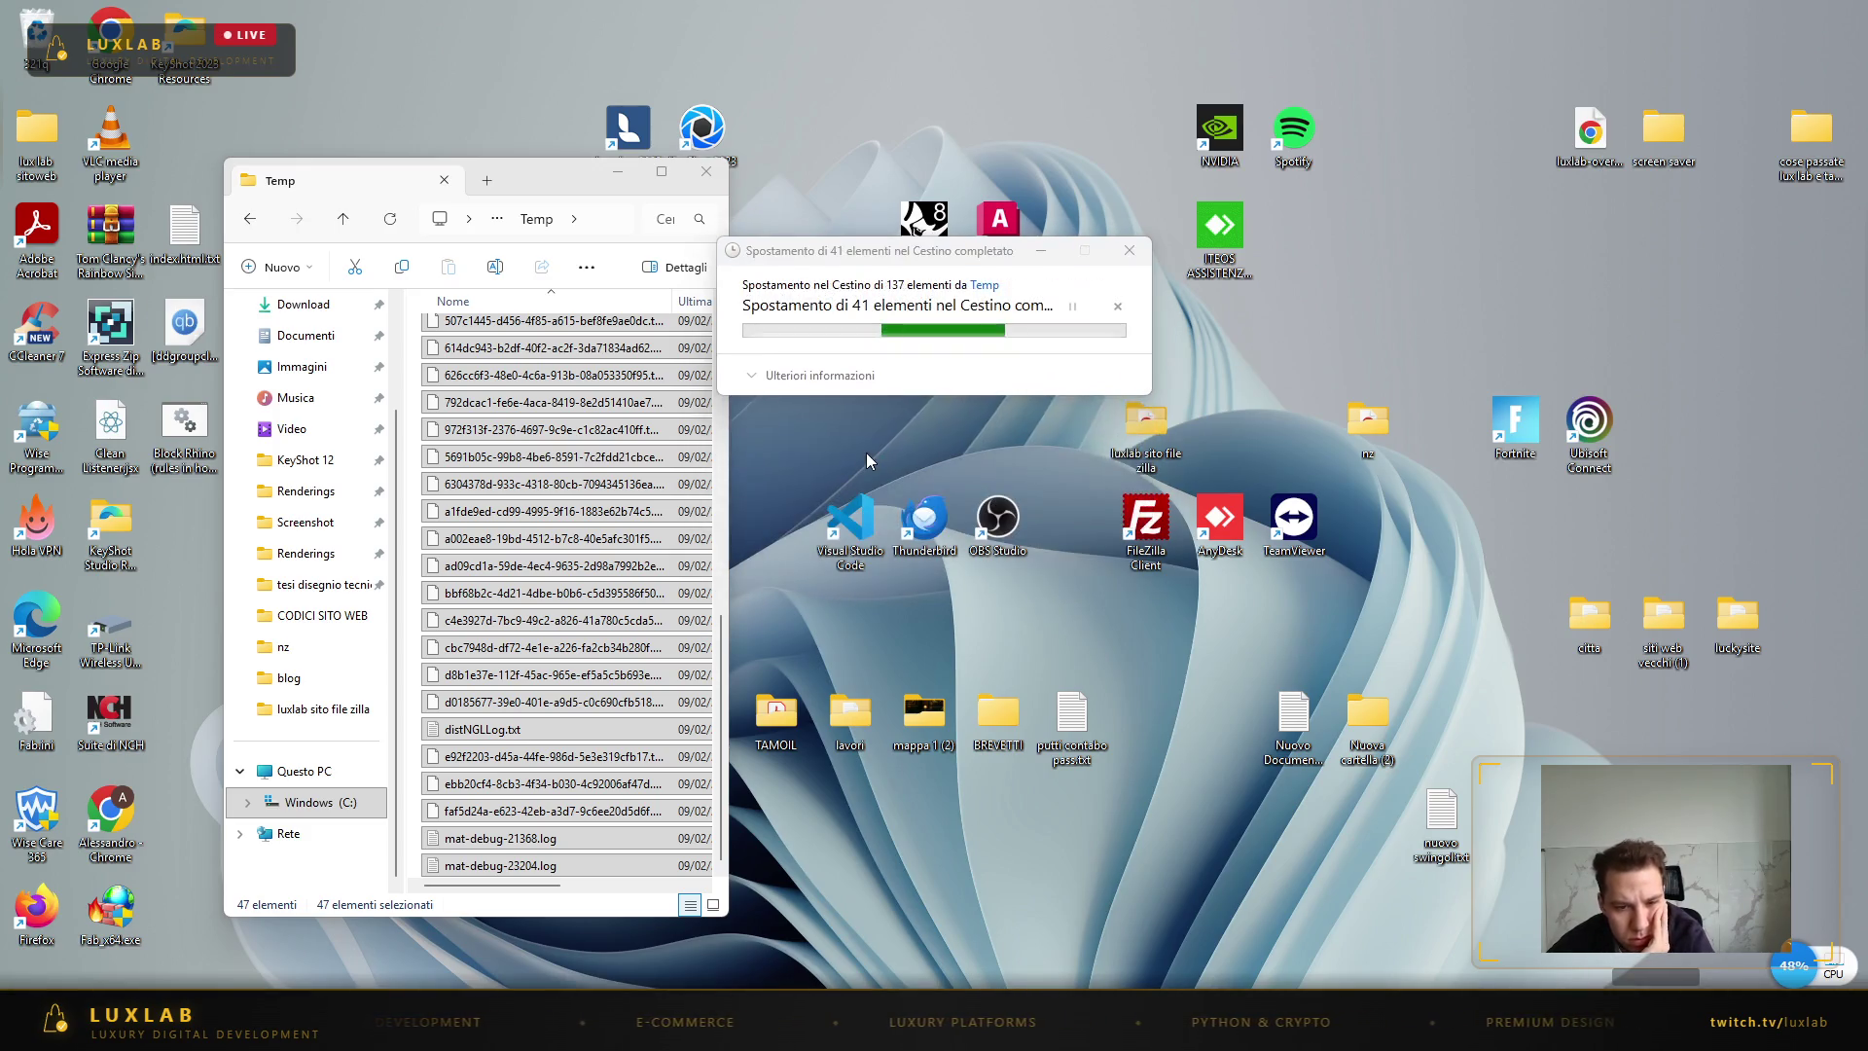
{"action": "left_click", "coordinate": [866, 460]}
{"action": "left_click", "coordinate": [865, 460]}
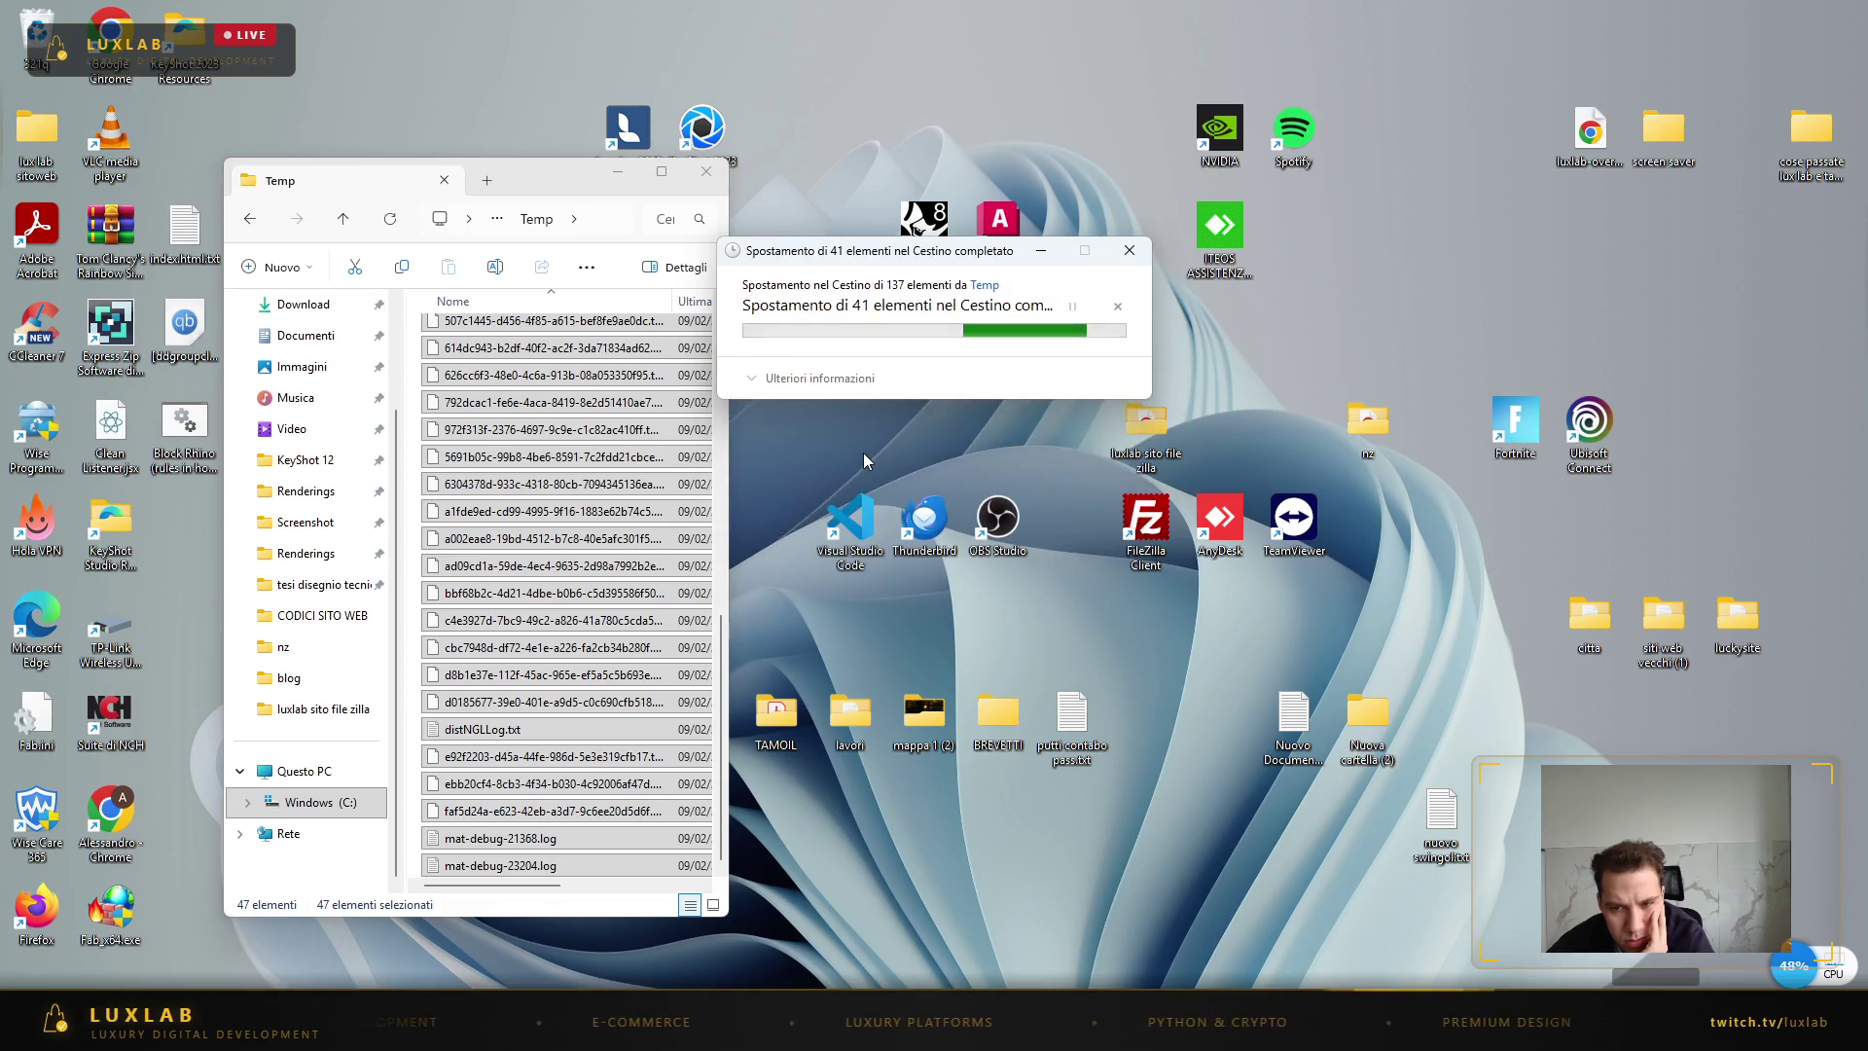
{"action": "left_click", "coordinate": [867, 457]}
{"action": "left_click", "coordinate": [866, 452]}
{"action": "left_click", "coordinate": [866, 454]}
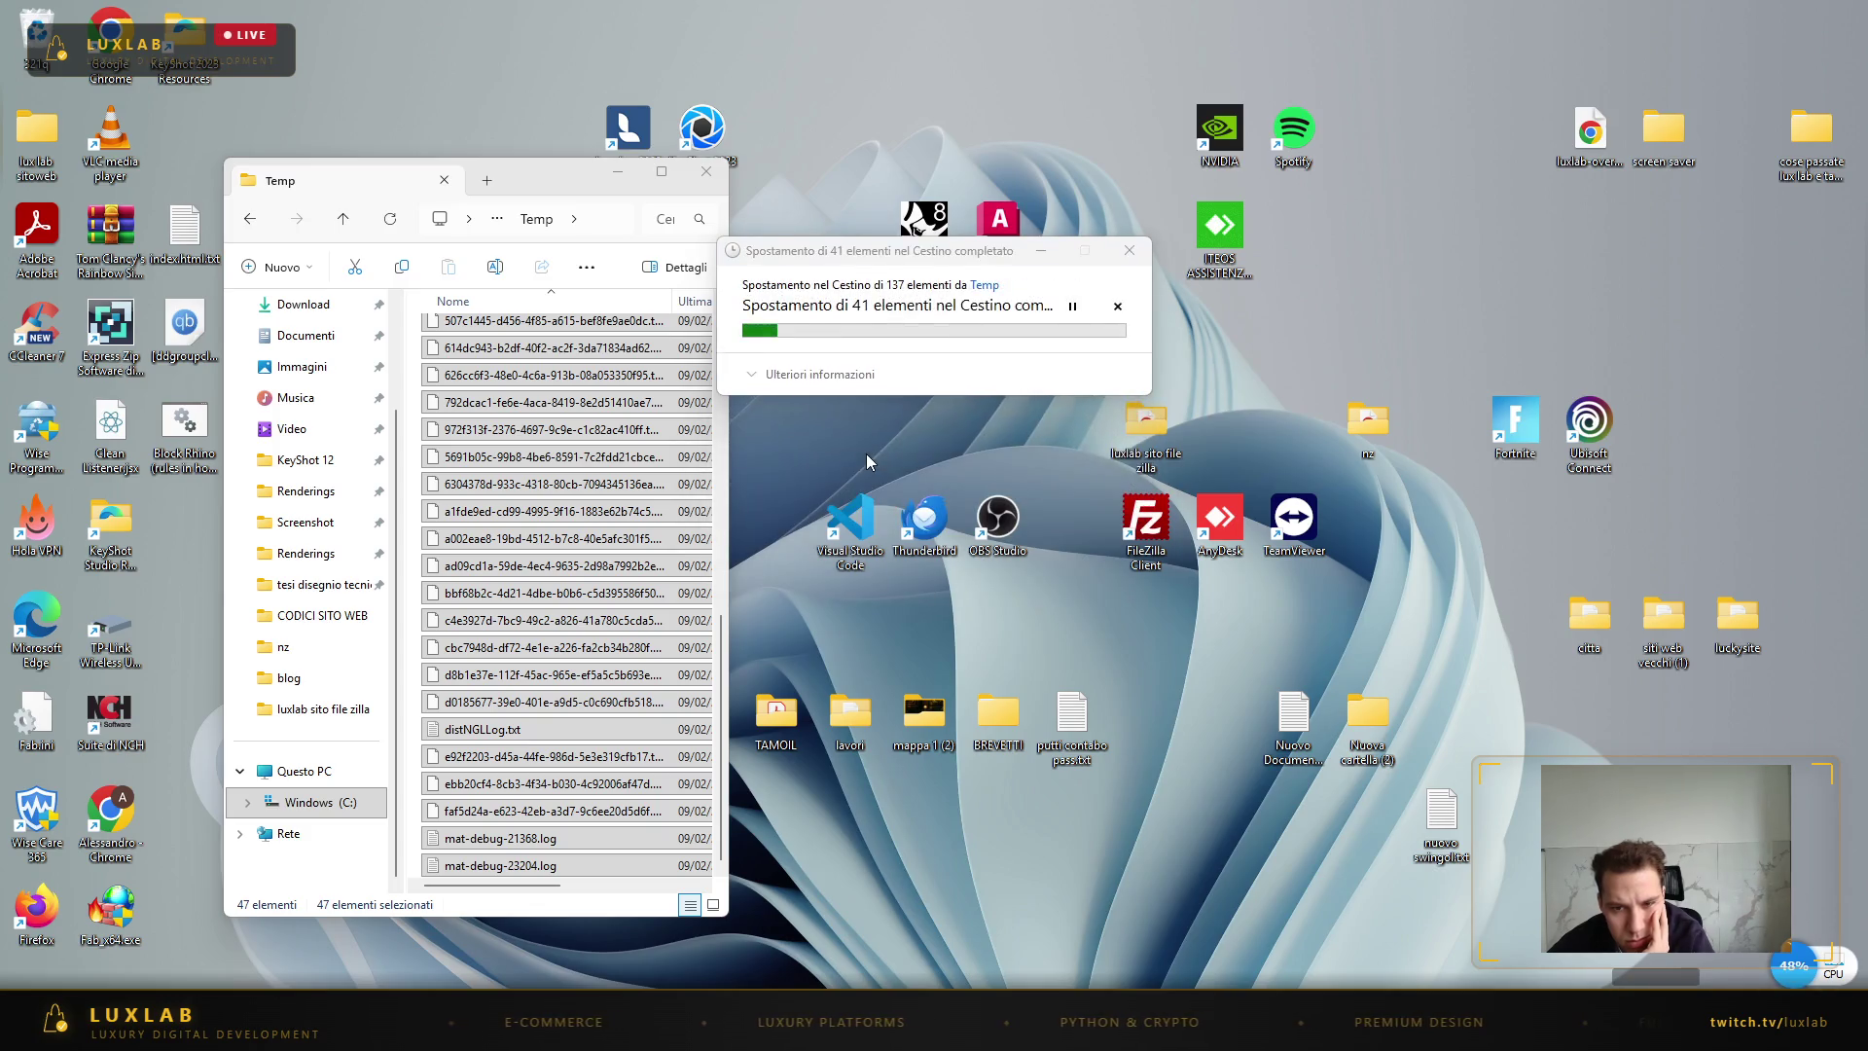
{"action": "left_click", "coordinate": [866, 454]}
Step: Skip in-use folders, missing items and Chrome-locked temp files so the move reaches 102 of 137
{"action": "left_click", "coordinate": [868, 459]}
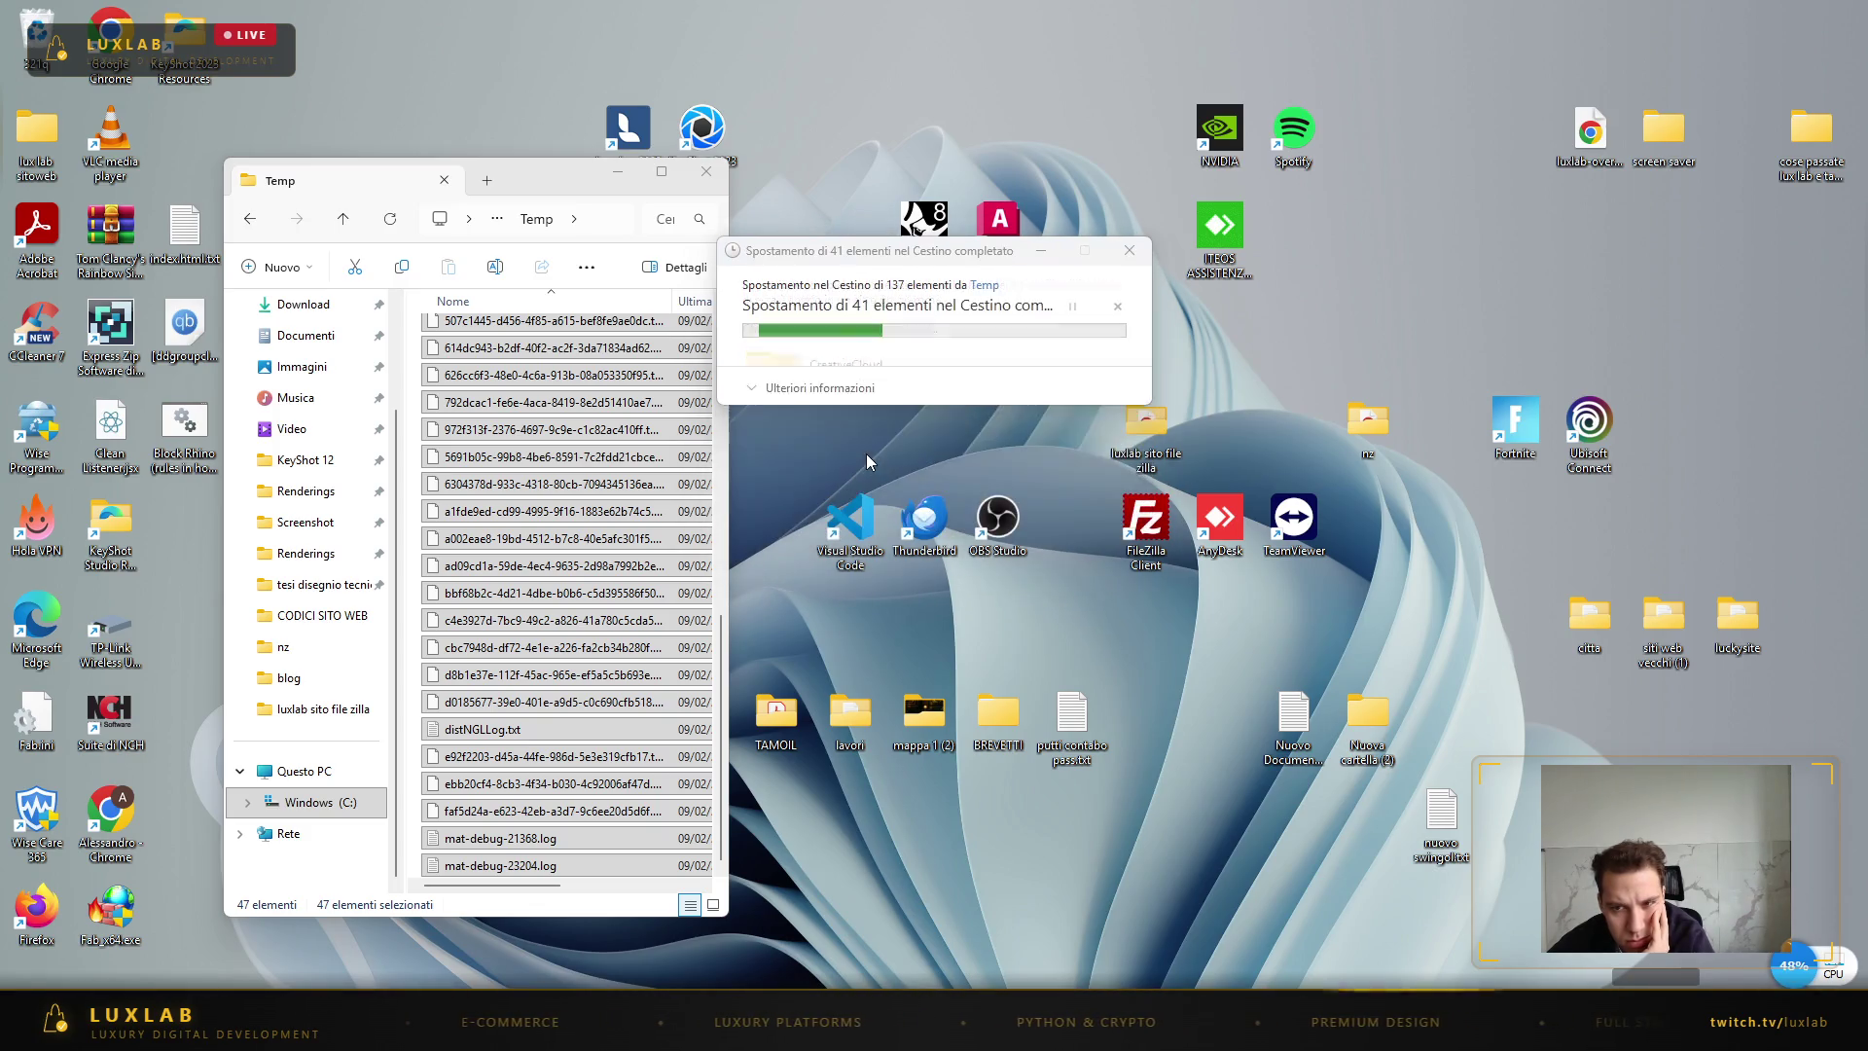
{"action": "left_click", "coordinate": [960, 463]}
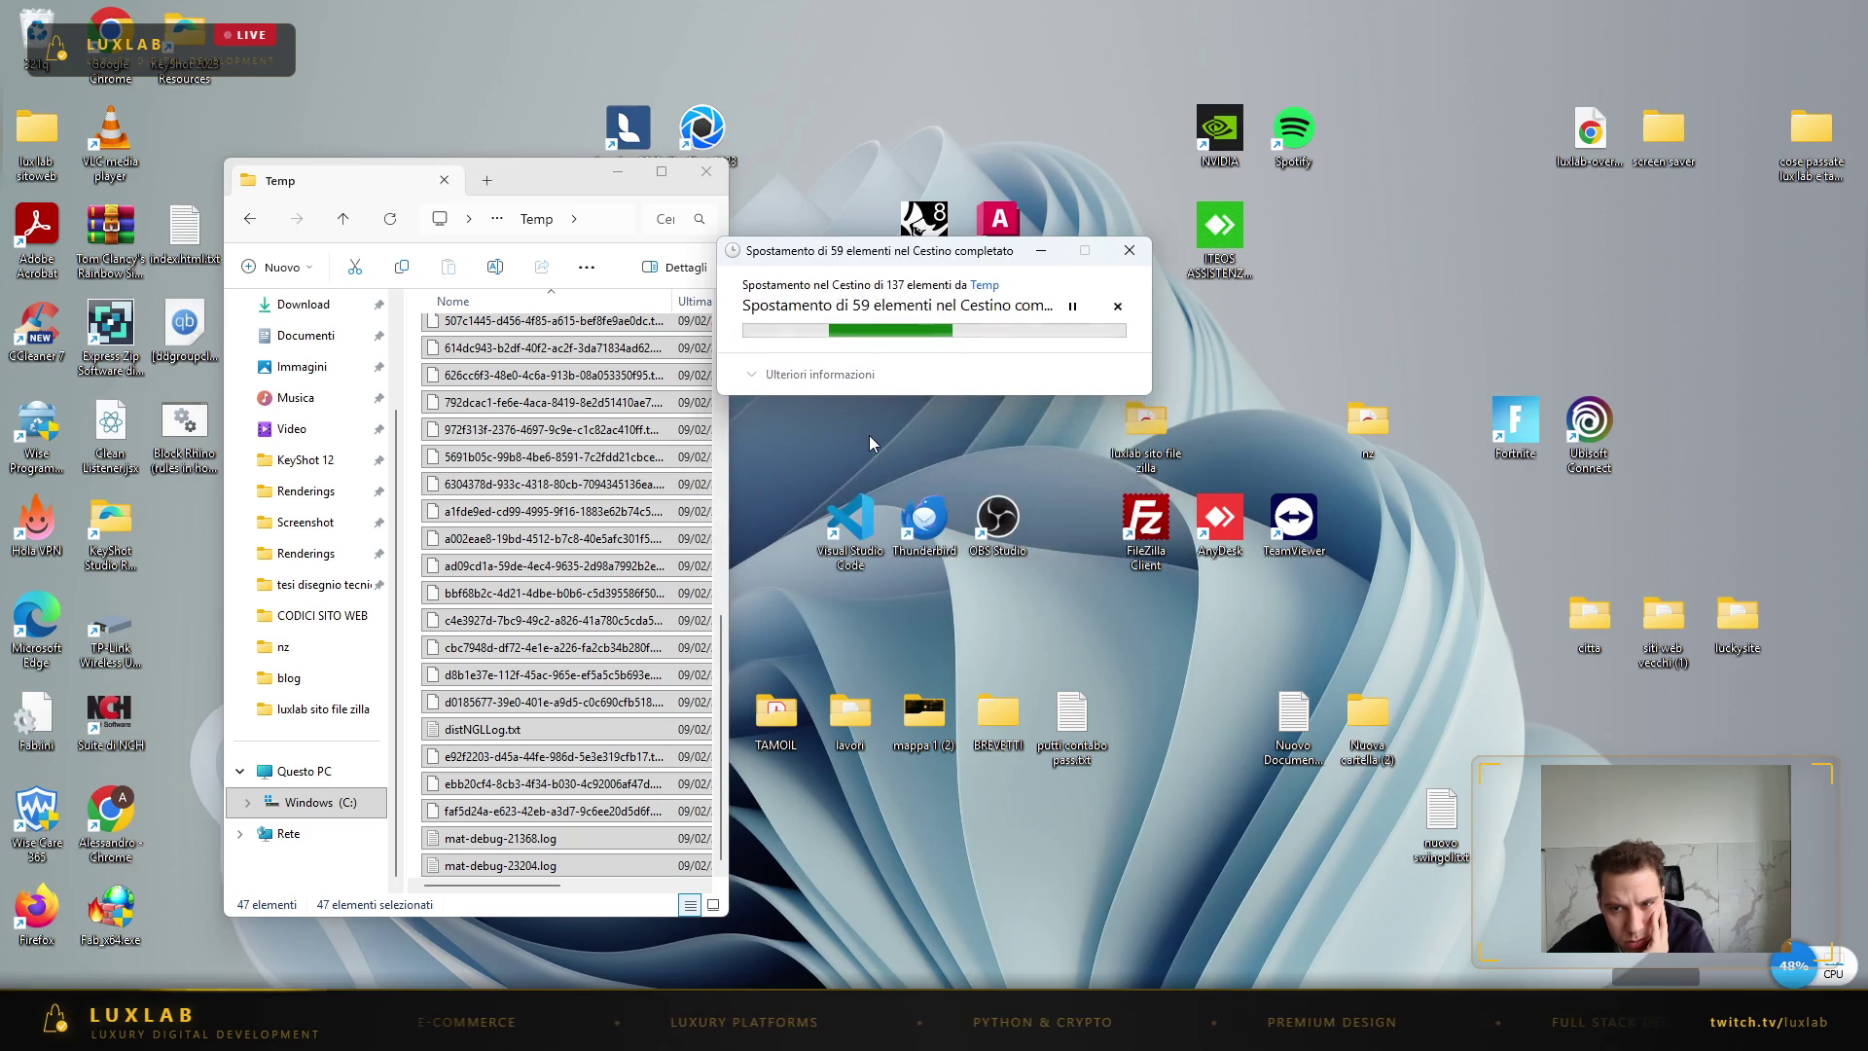
{"action": "left_click", "coordinate": [968, 466]}
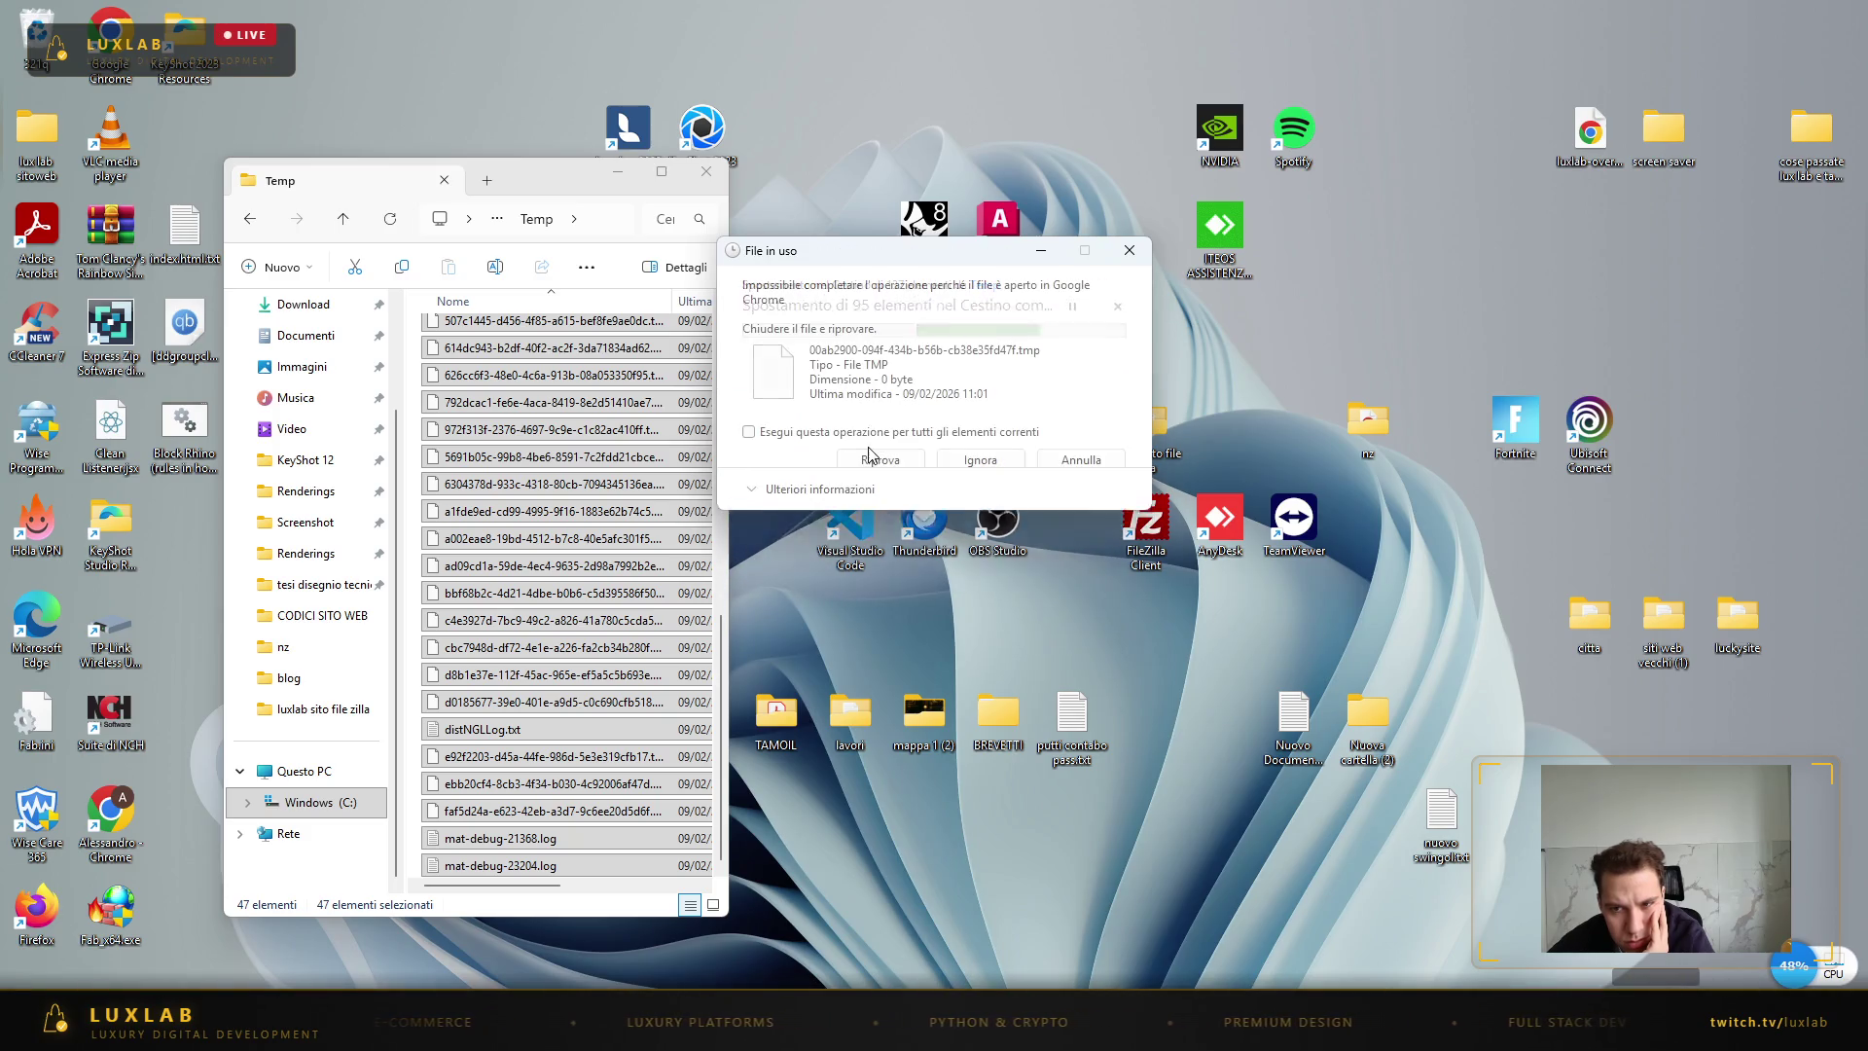
{"action": "left_click", "coordinate": [882, 453]}
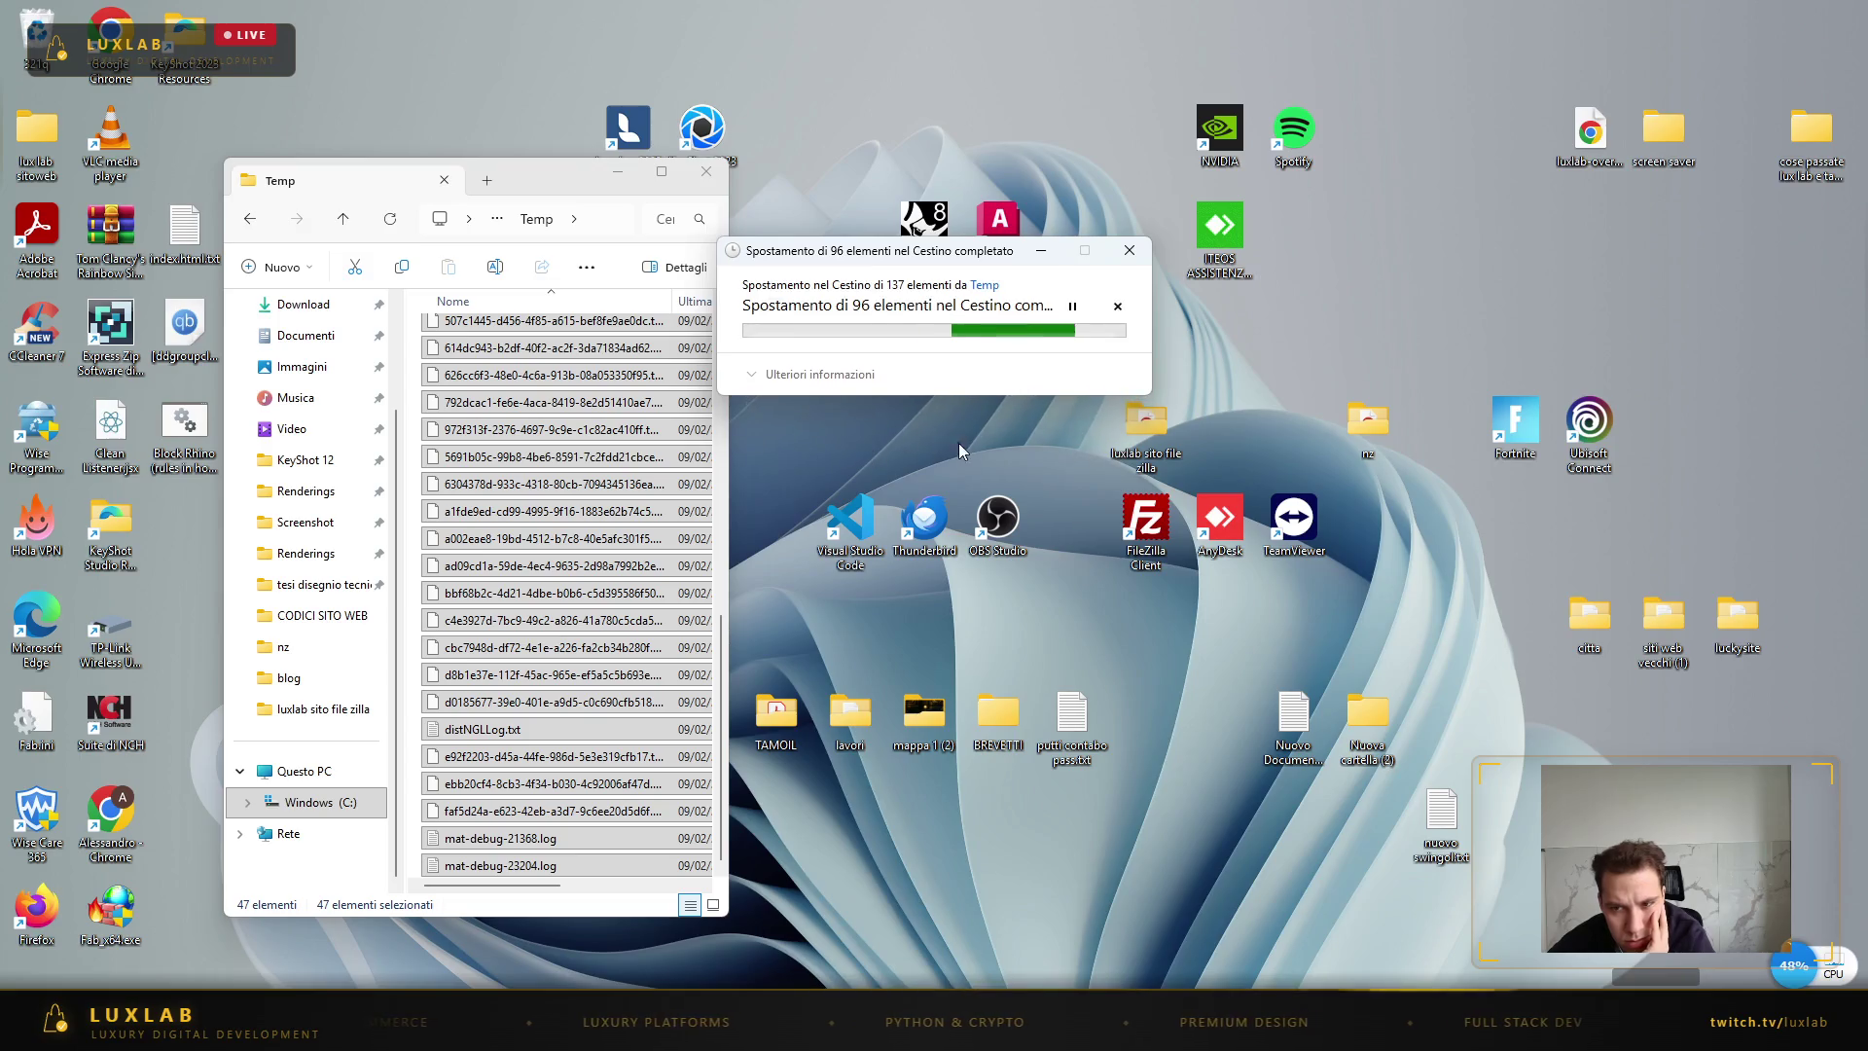
{"action": "left_click", "coordinate": [965, 468]}
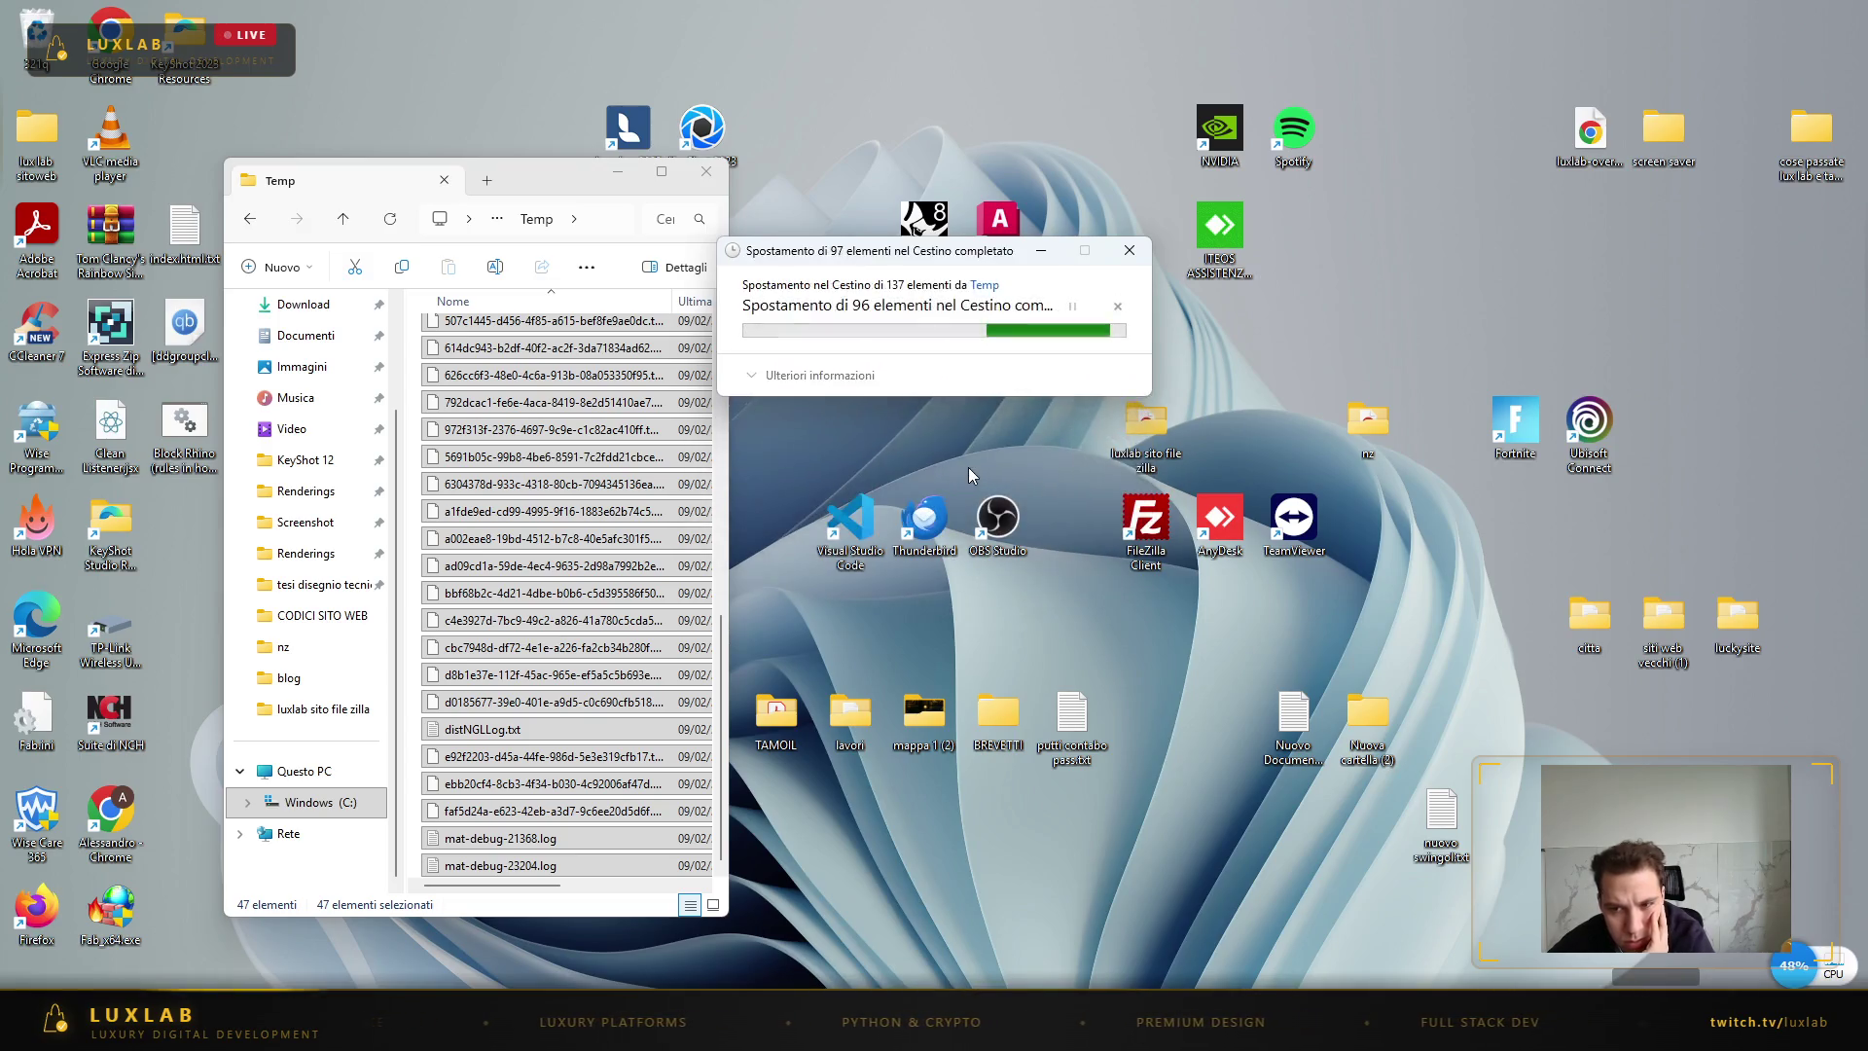
{"action": "left_click", "coordinate": [977, 459]}
{"action": "left_click", "coordinate": [979, 459]}
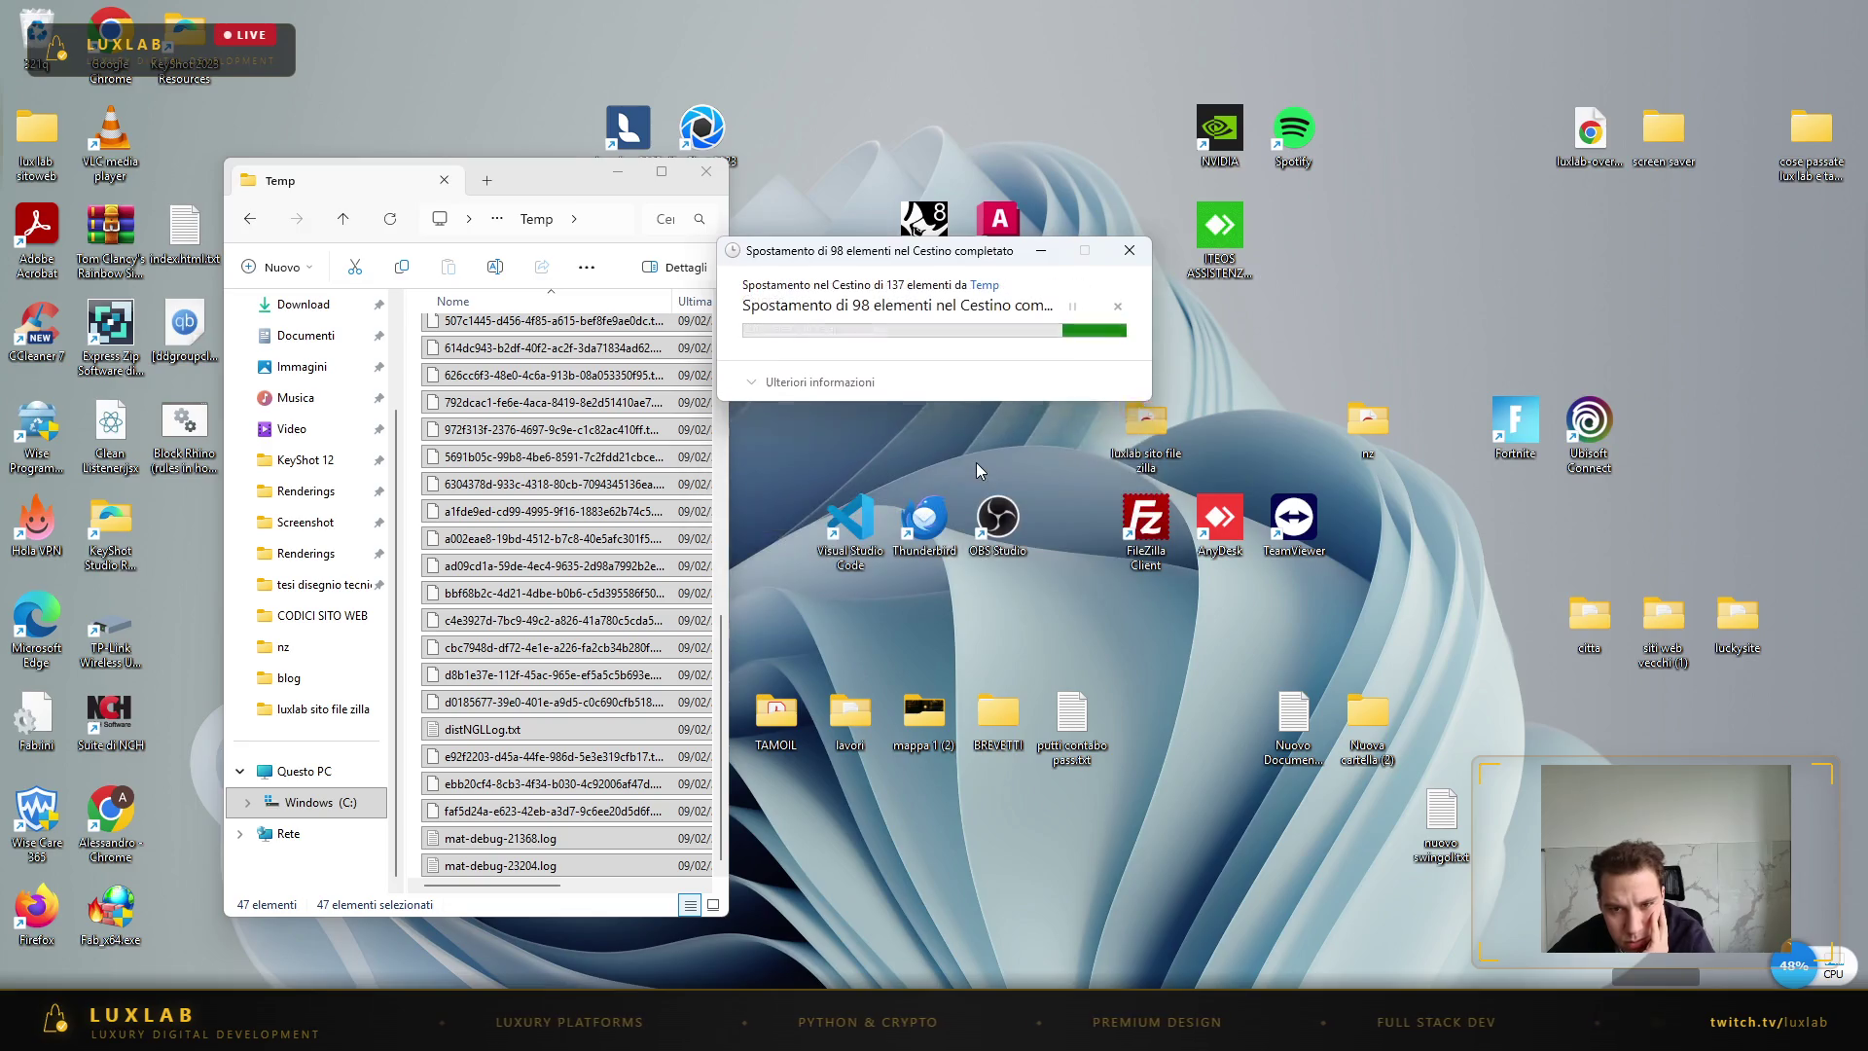
{"action": "left_click", "coordinate": [973, 457]}
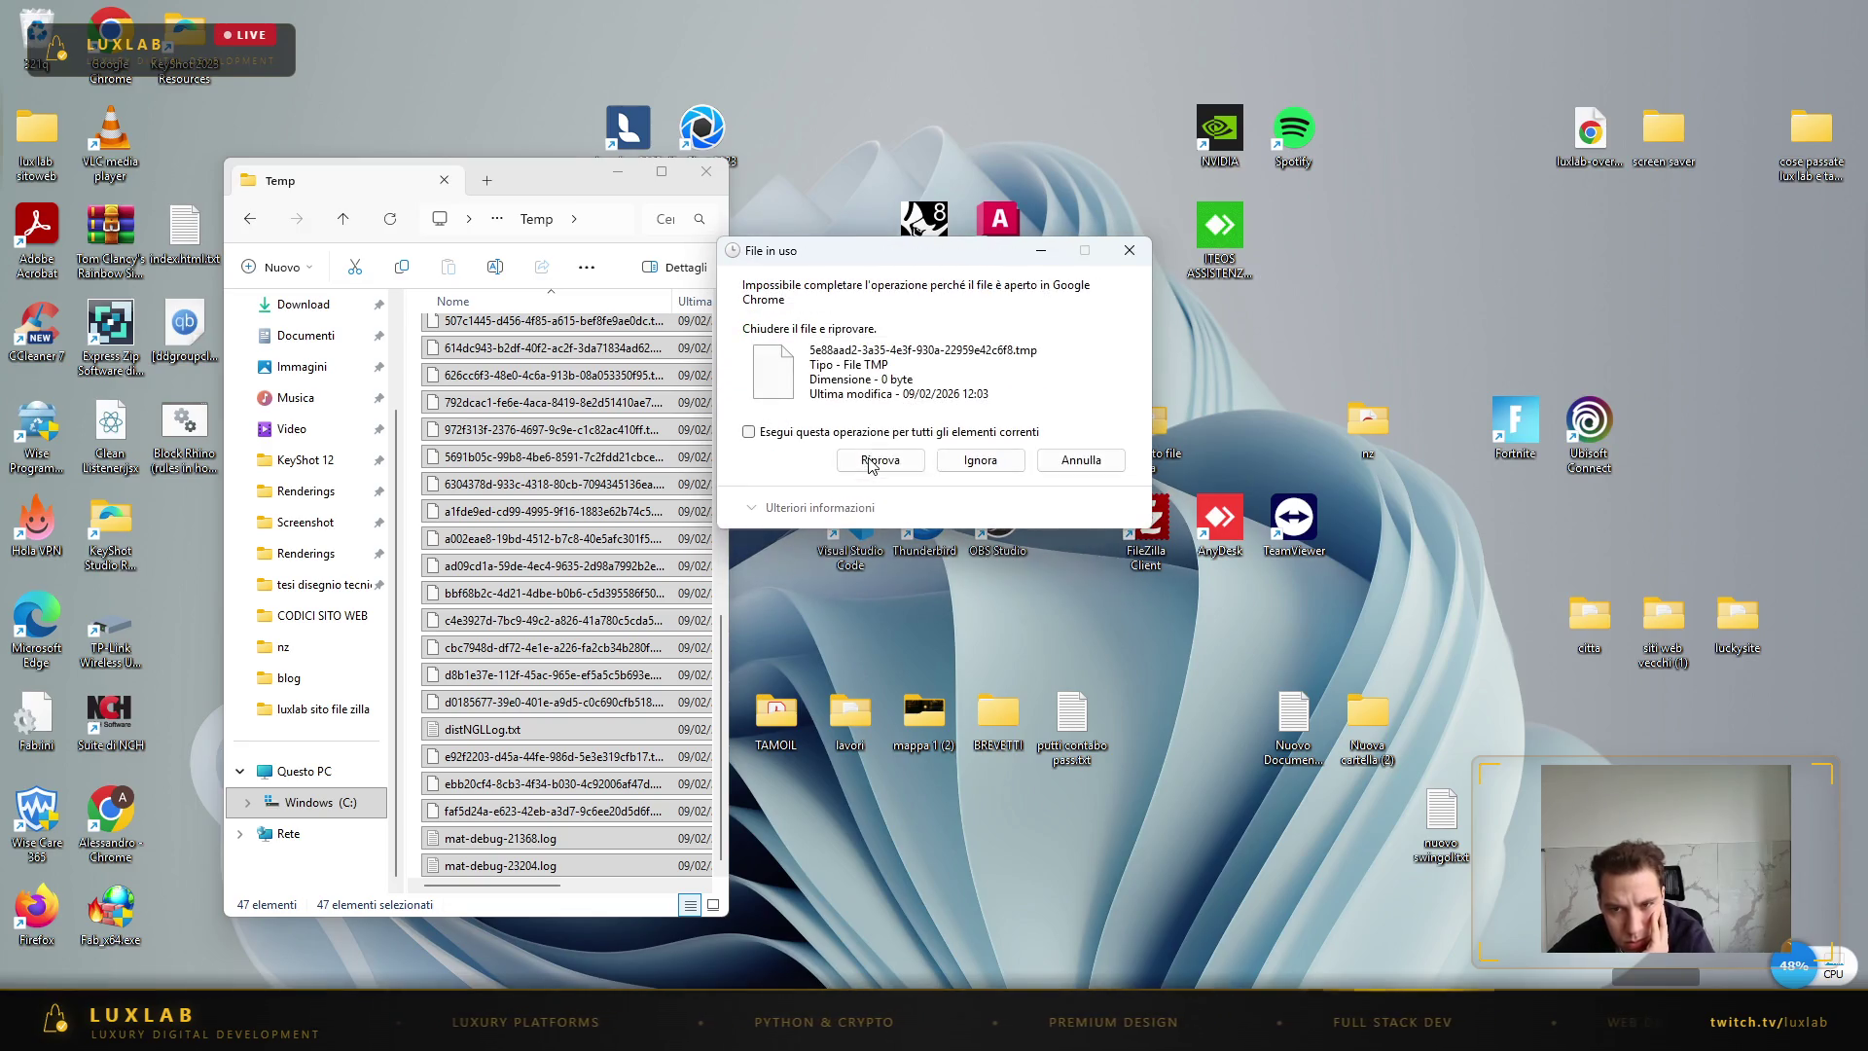
{"action": "left_click", "coordinate": [888, 461]}
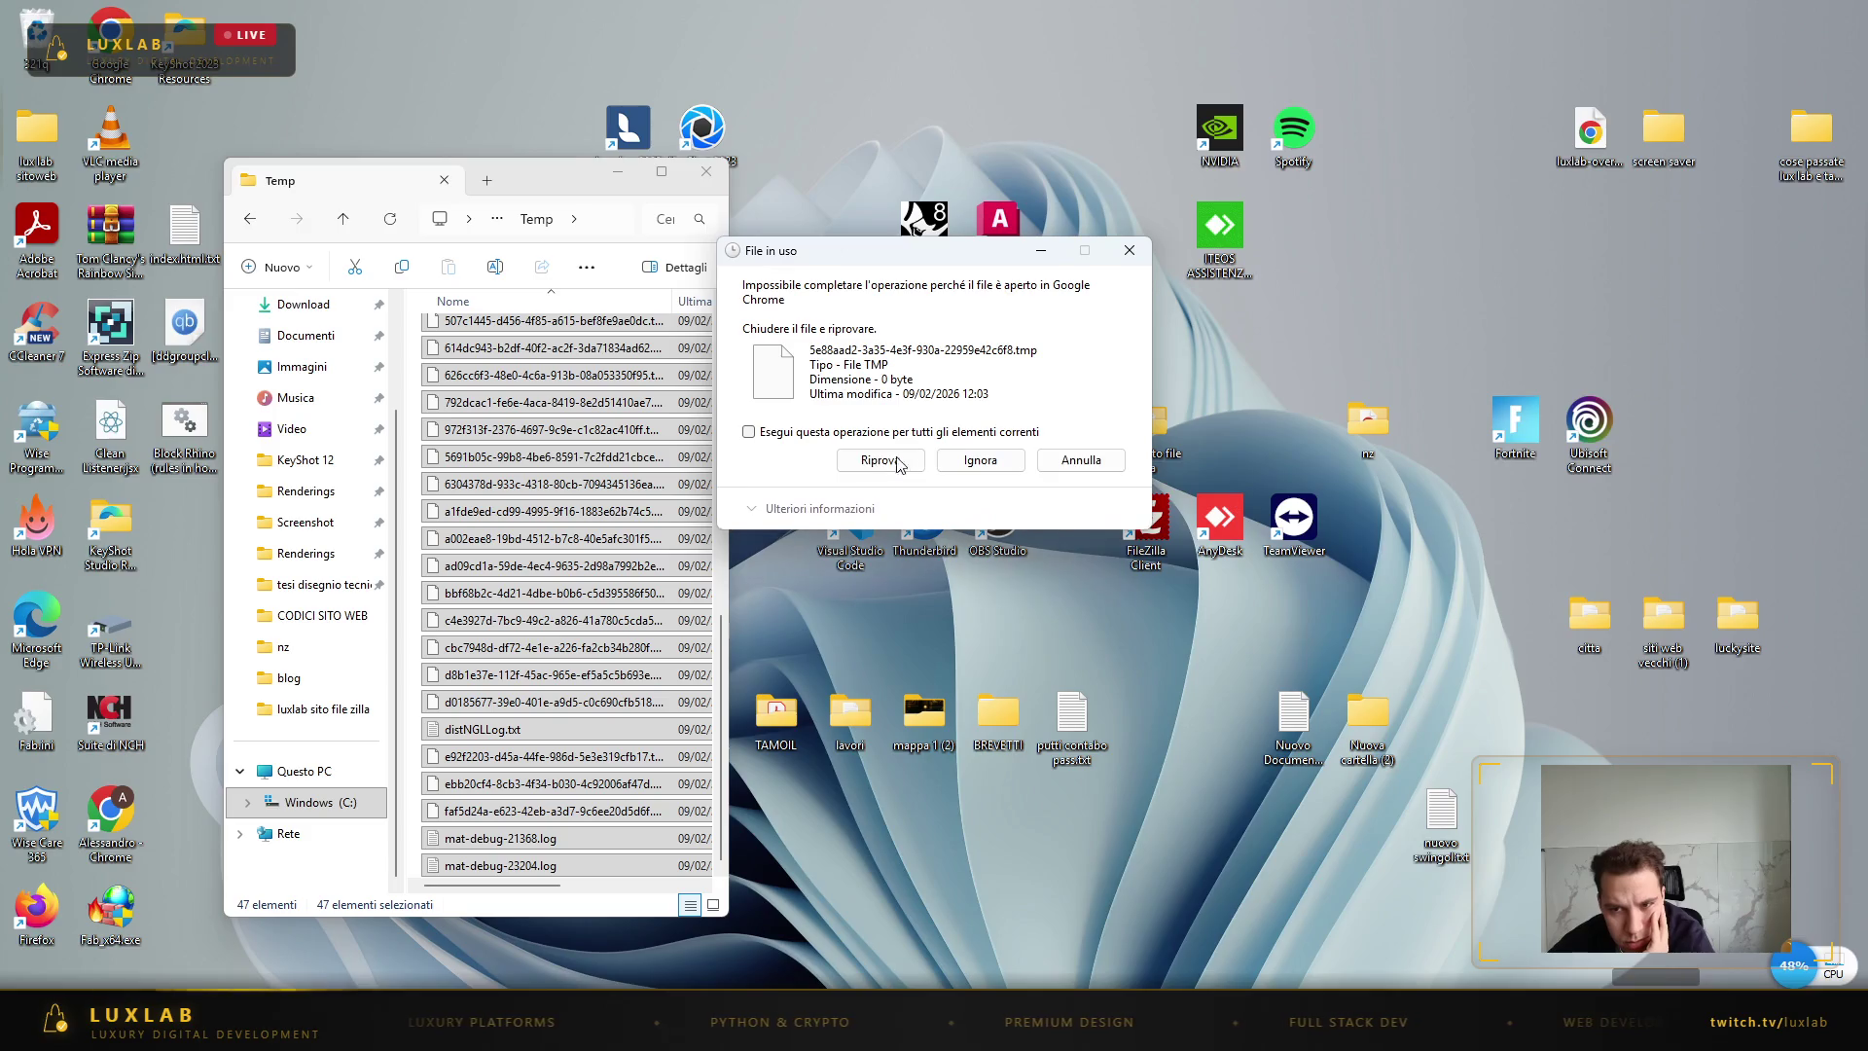
{"action": "left_click", "coordinate": [879, 459]}
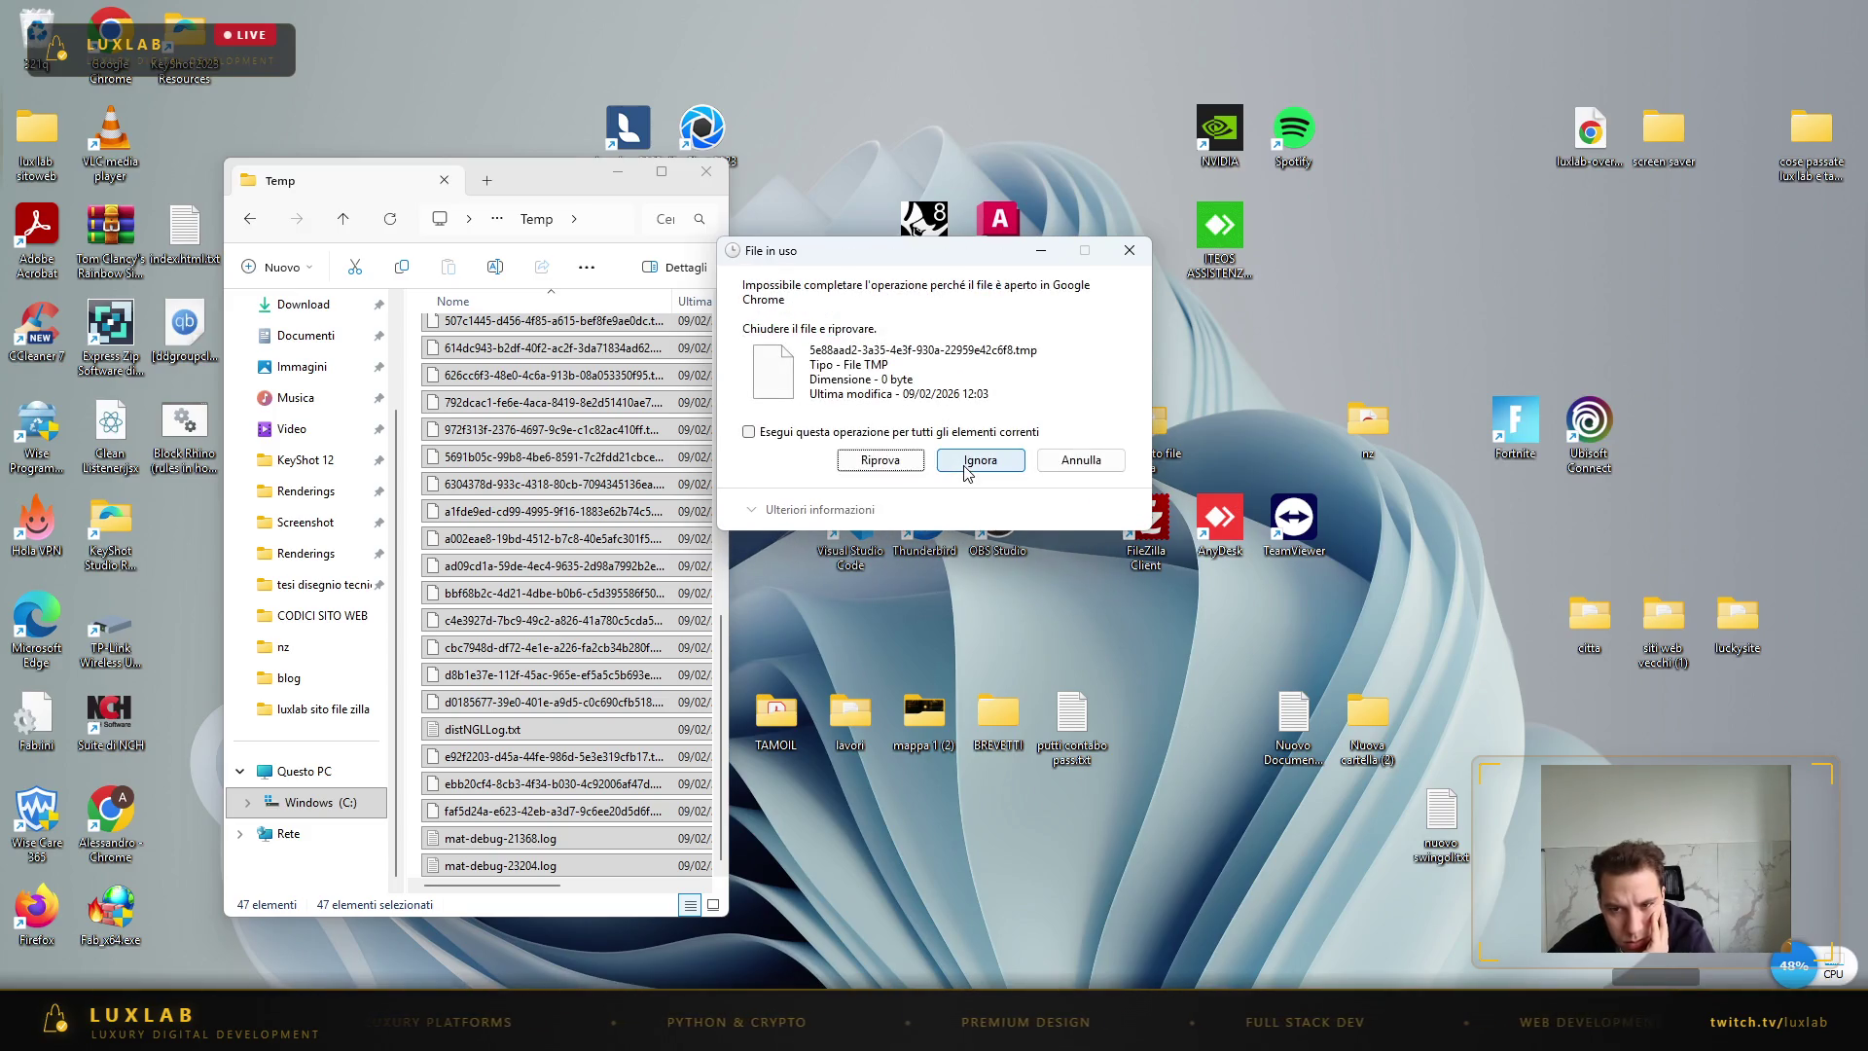
{"action": "left_click", "coordinate": [964, 466]}
{"action": "left_click", "coordinate": [966, 464]}
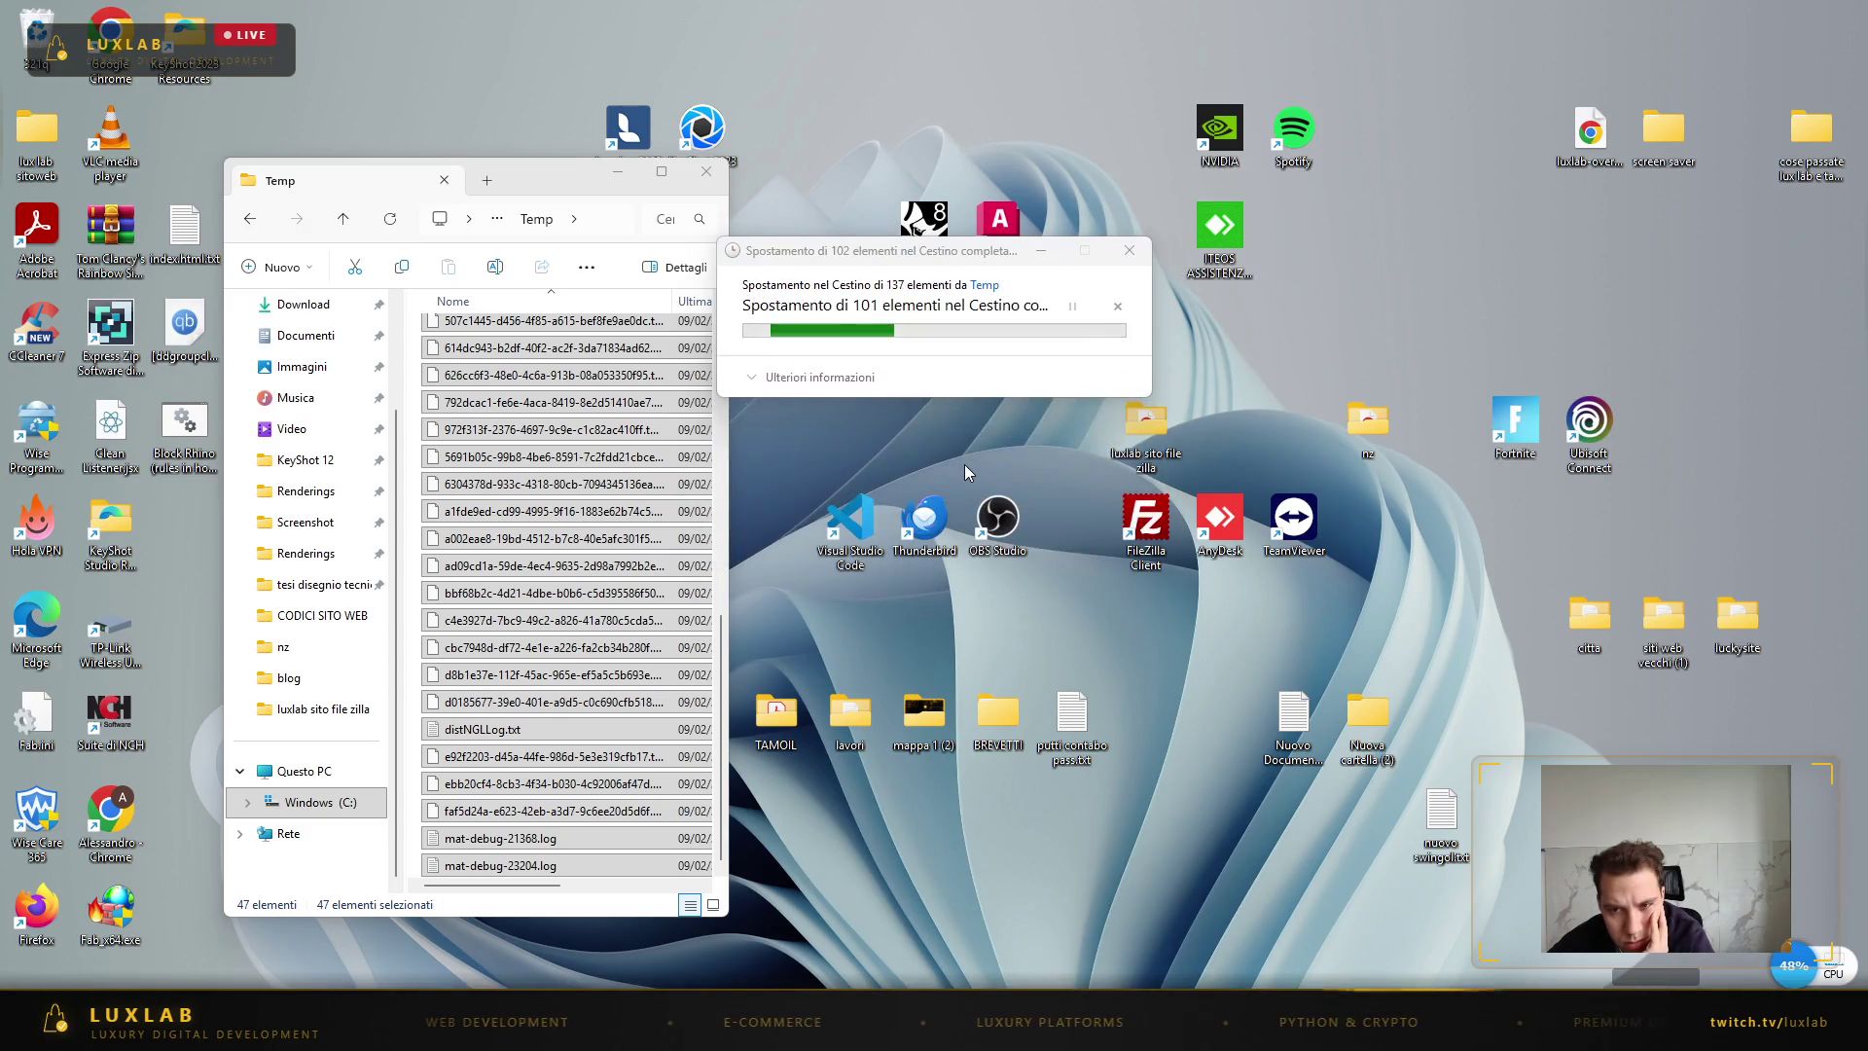